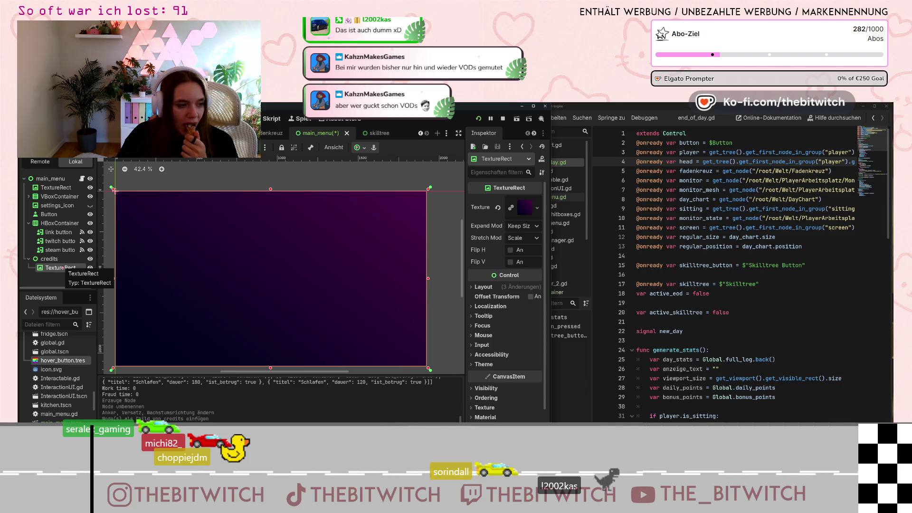
- Start adding a child node under the credits node via Child-Node hinzufügen
right_click(47, 264)
click(47, 264)
click(48, 259)
right_click(48, 259)
click(108, 239)
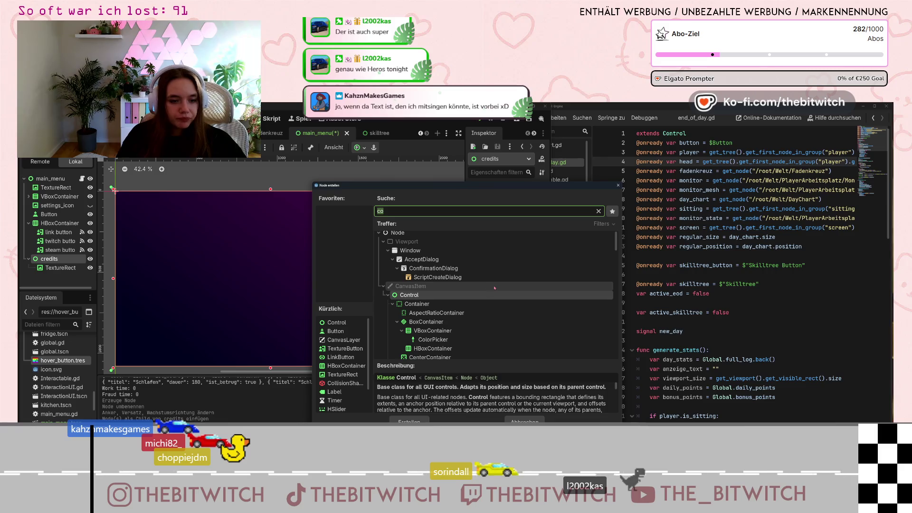
- Filter the Create Node search to 'la' and add a Label under credits
scroll(436, 316, down, 3)
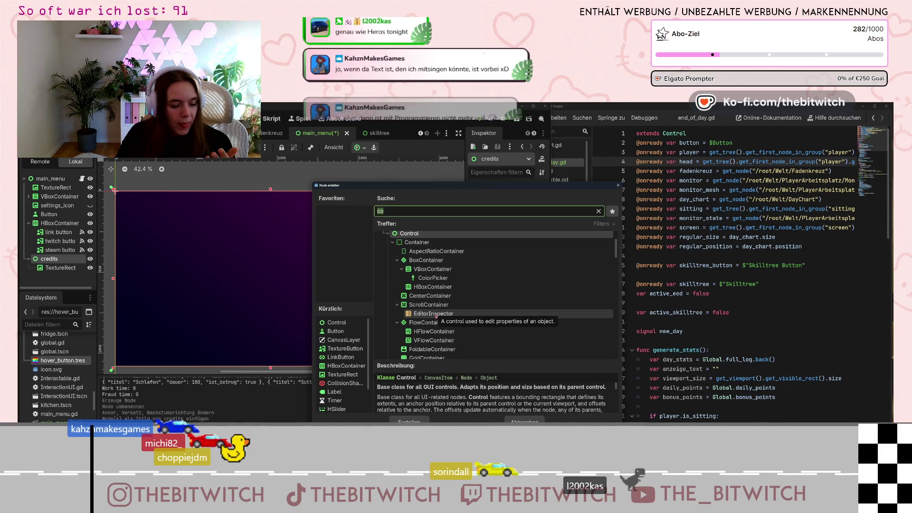
scroll(437, 252, down, 2)
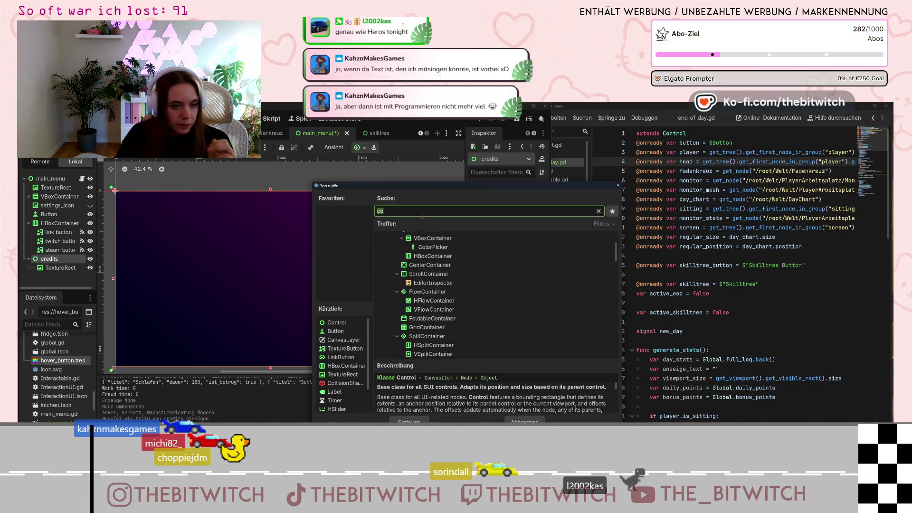
click(422, 215)
key(BackSpace)
key(BackSpace)
text(la)
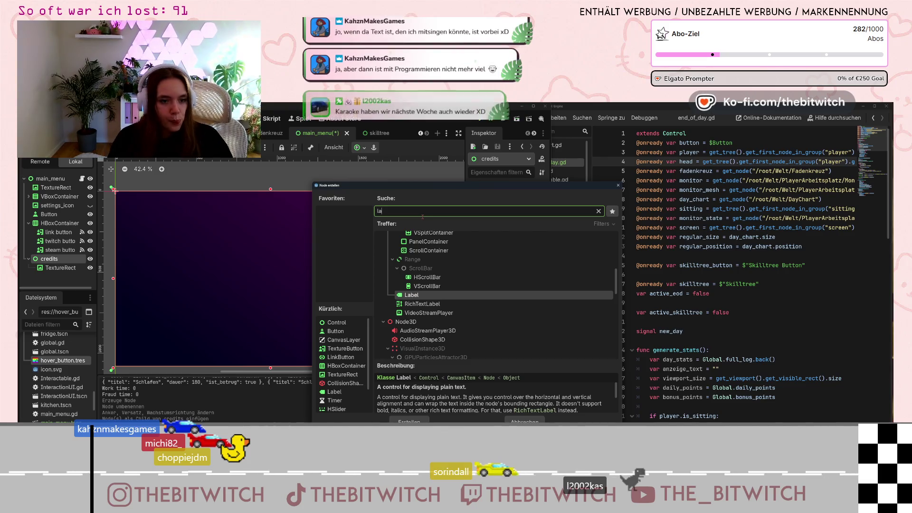
double_click(411, 295)
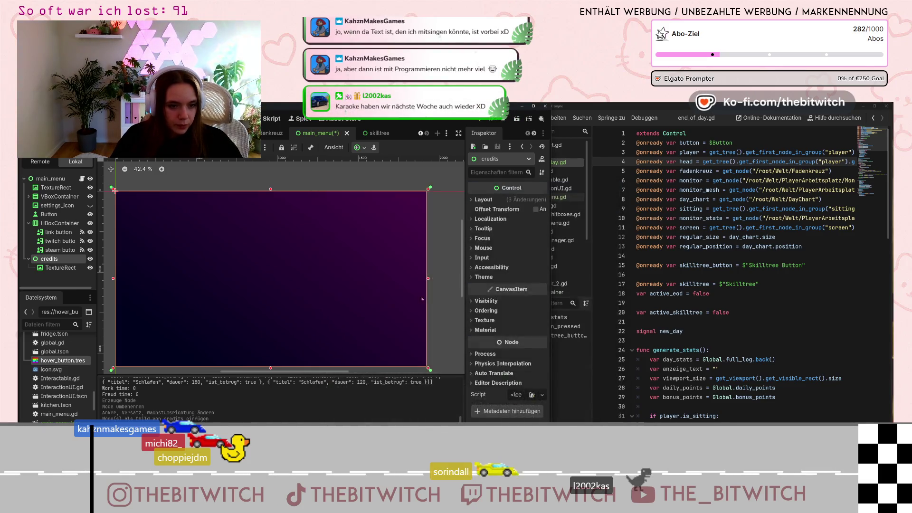
click(489, 231)
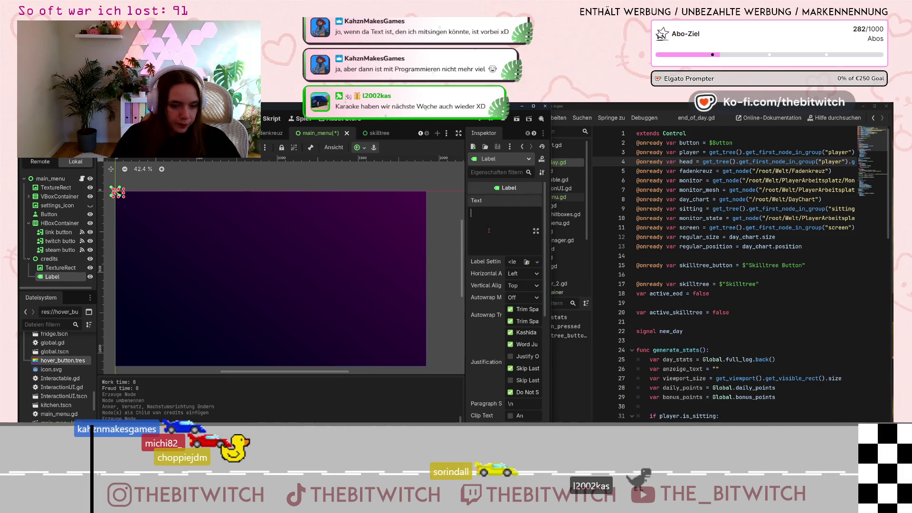
- Enter 'Credits' as the new label's text
text(Credits)
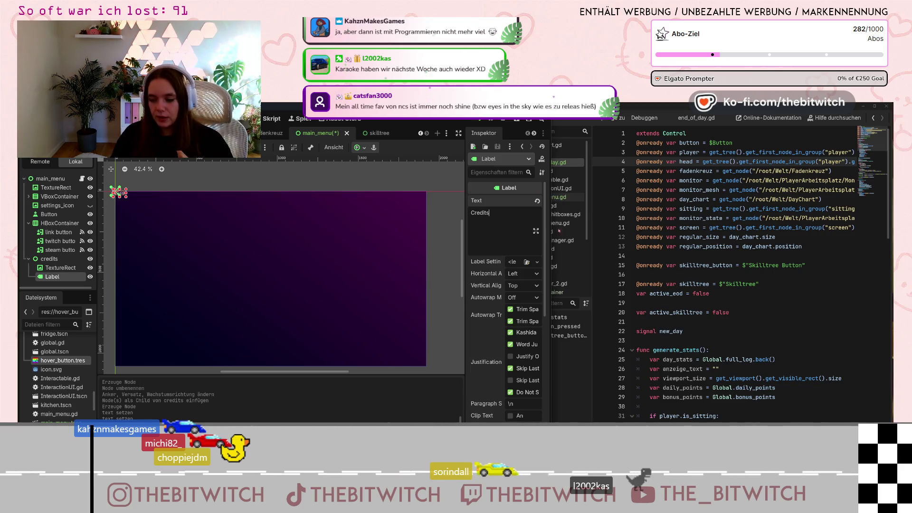
scroll(492, 309, down, 5)
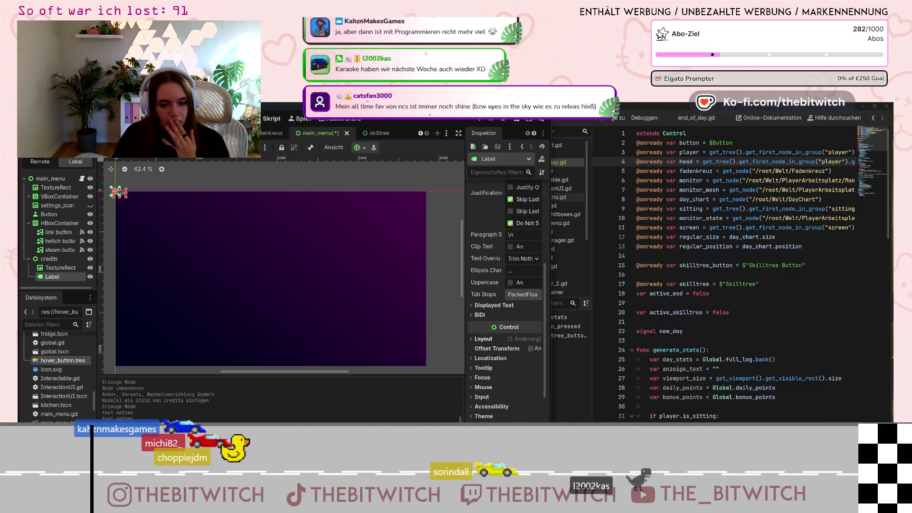
- Enable the Credits label's Font Size override under Theme Overrides > Font Sizes
click(488, 341)
scroll(507, 346, down, 3)
scroll(507, 347, down, 6)
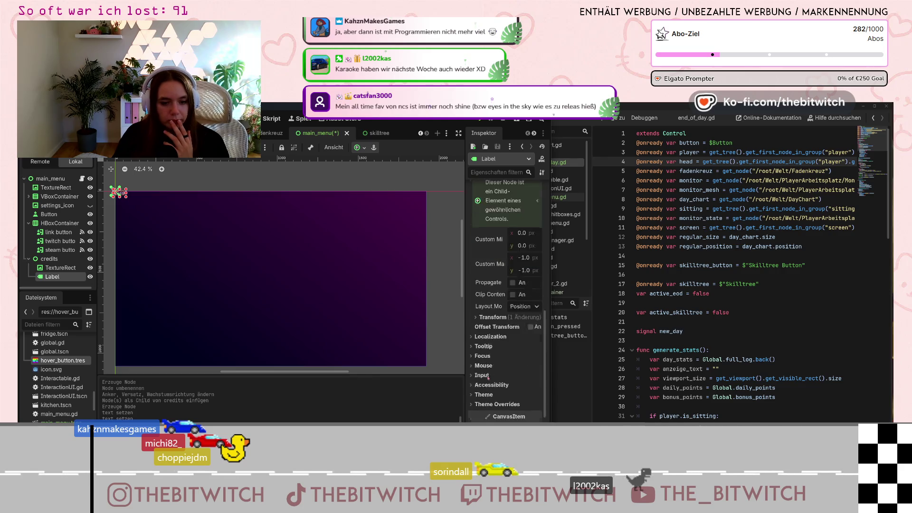
scroll(502, 362, down, 3)
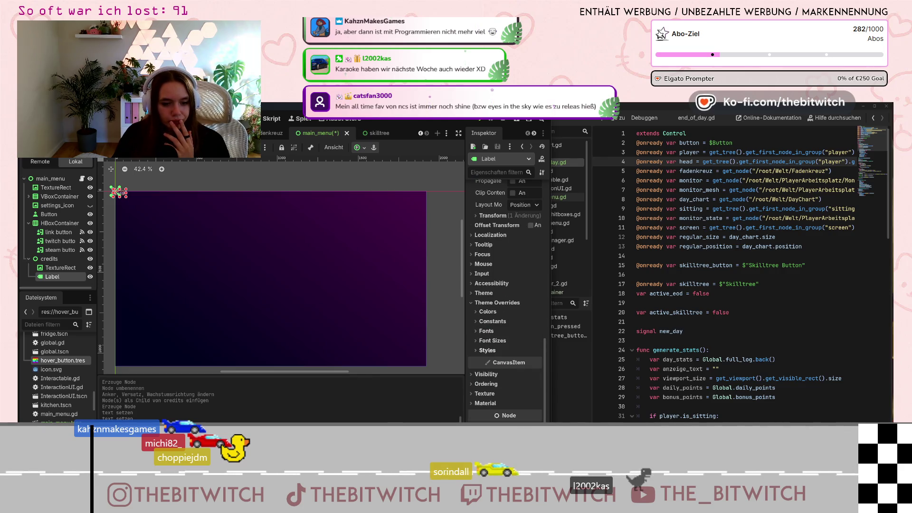
click(486, 332)
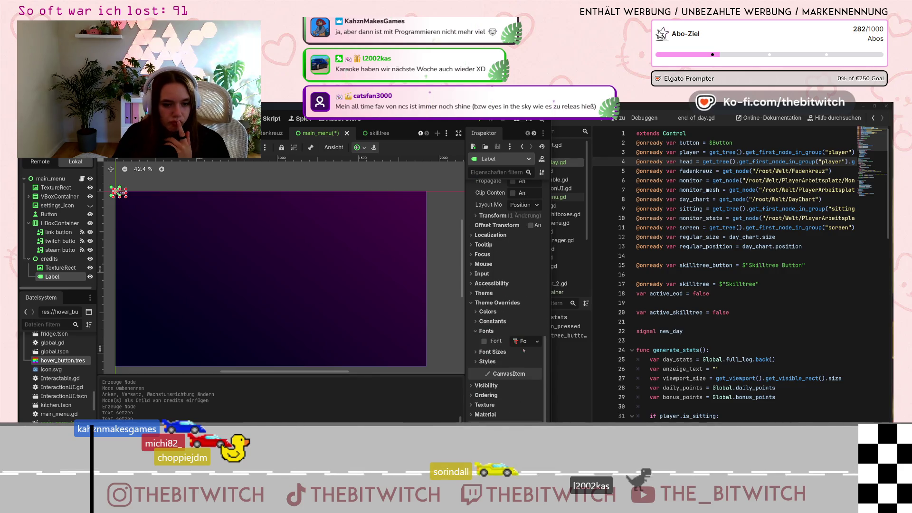
click(476, 352)
click(484, 362)
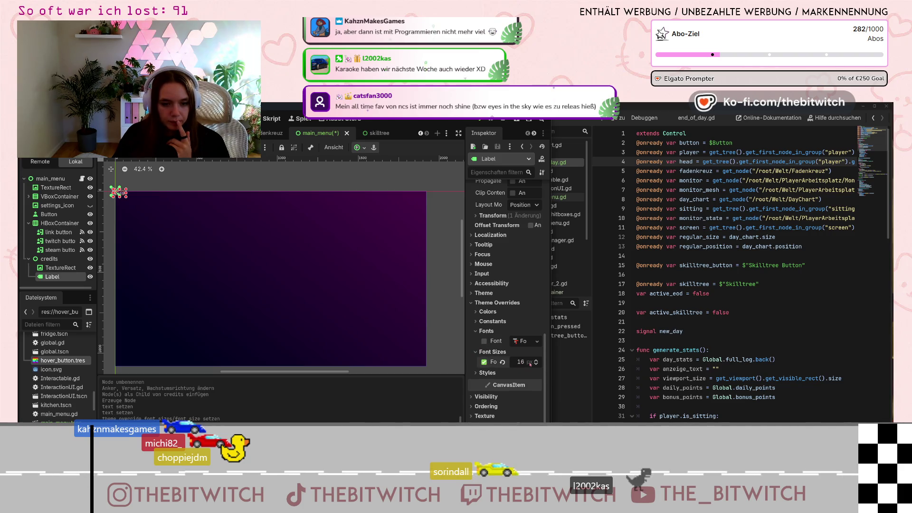
scroll(71, 413, down, 5)
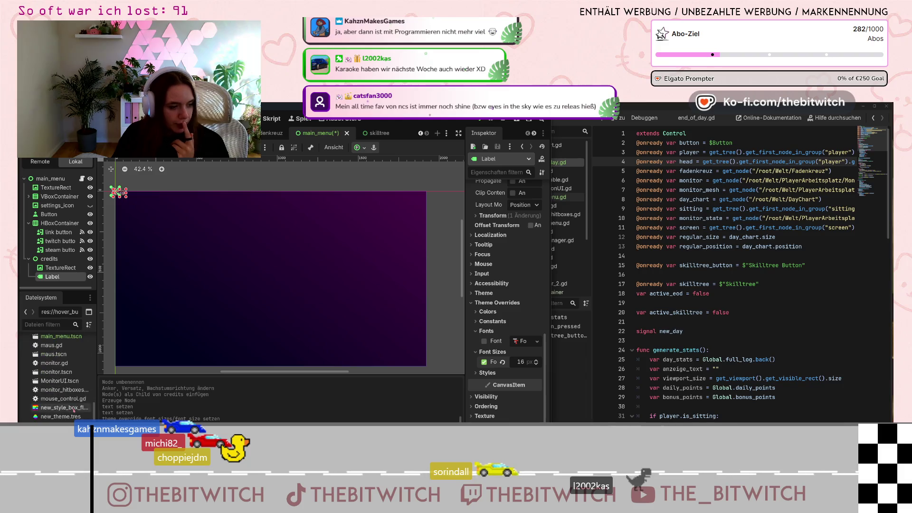
scroll(71, 421, down, 5)
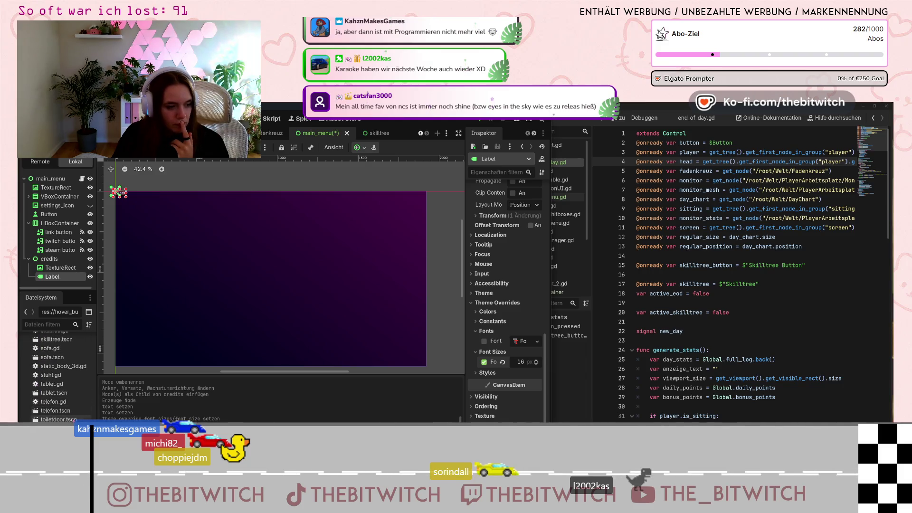
scroll(57, 376, up, 10)
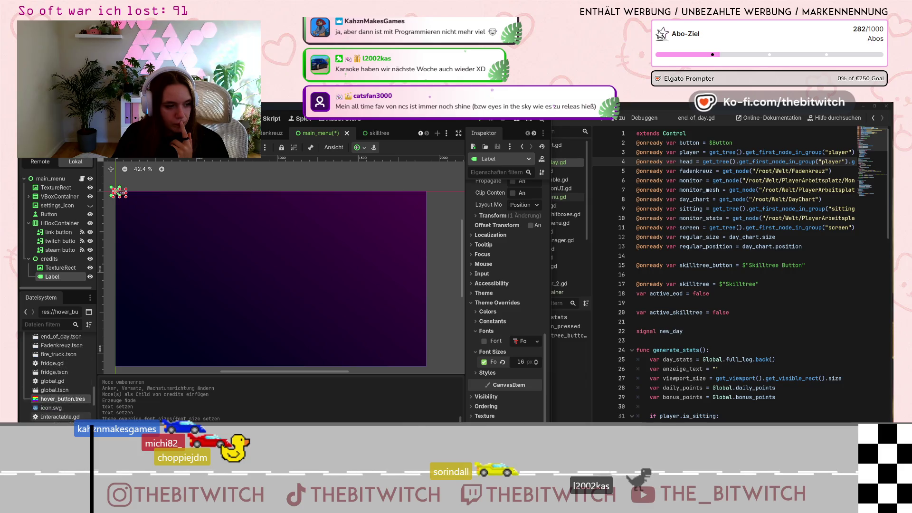
scroll(57, 375, up, 5)
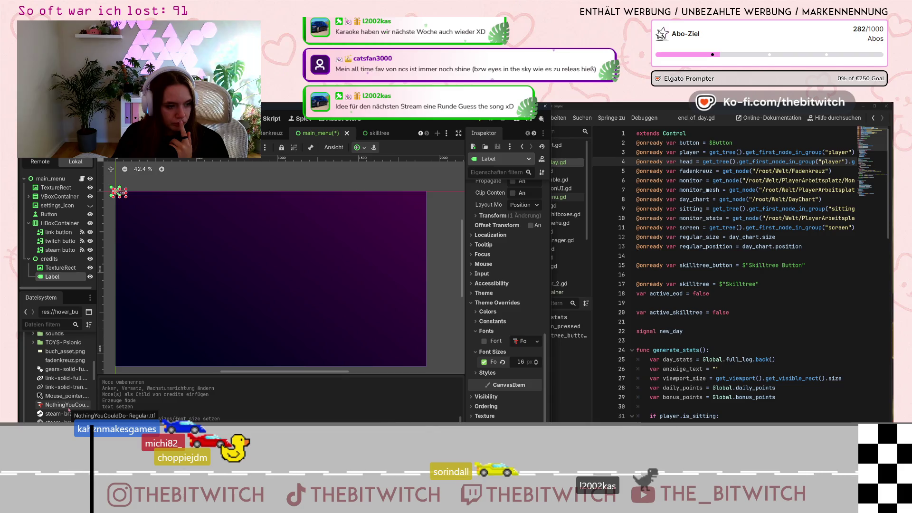
scroll(67, 399, down, 3)
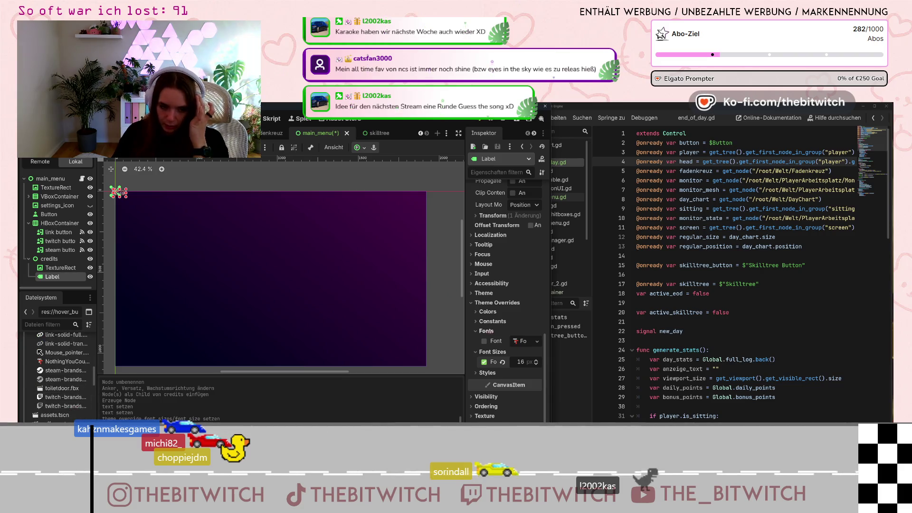
- Set the label's font size override to 32 px, after briefly trying 24
click(521, 362)
text(18)
key(Return)
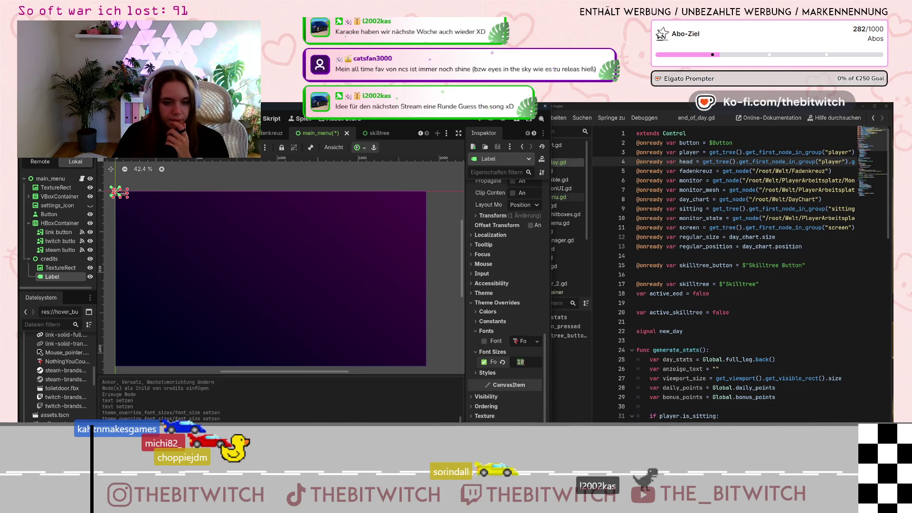
text(24)
key(Return)
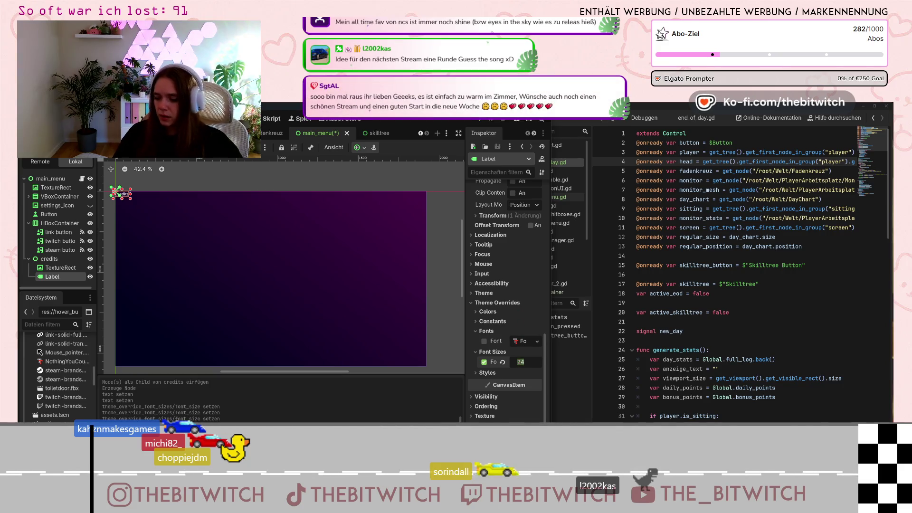
click(521, 362)
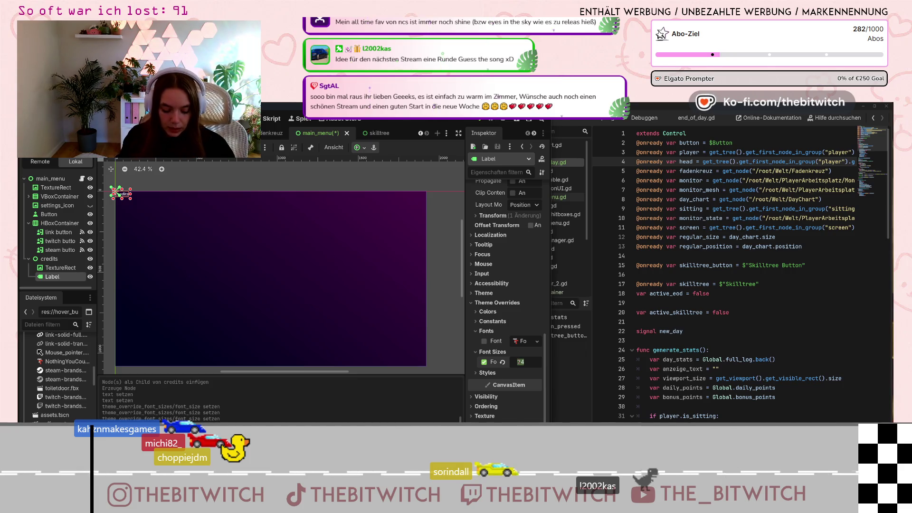
text(32)
key(Return)
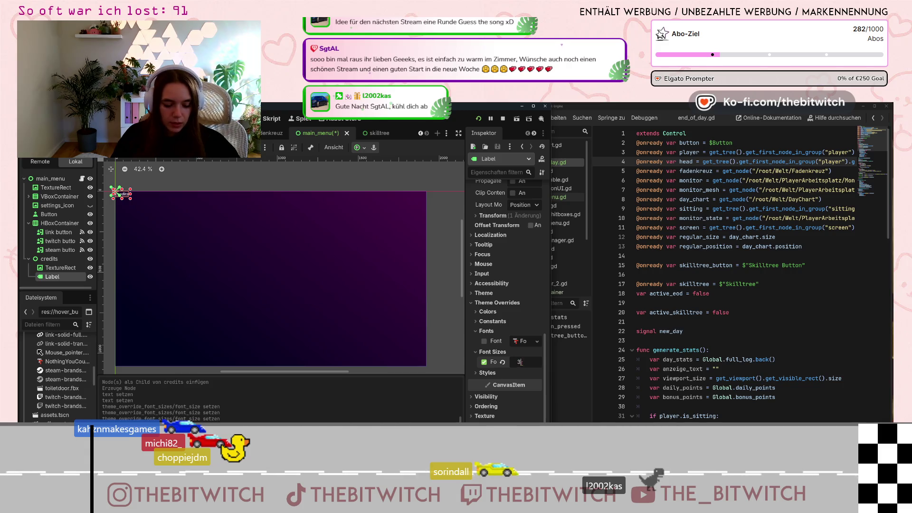
key(Return)
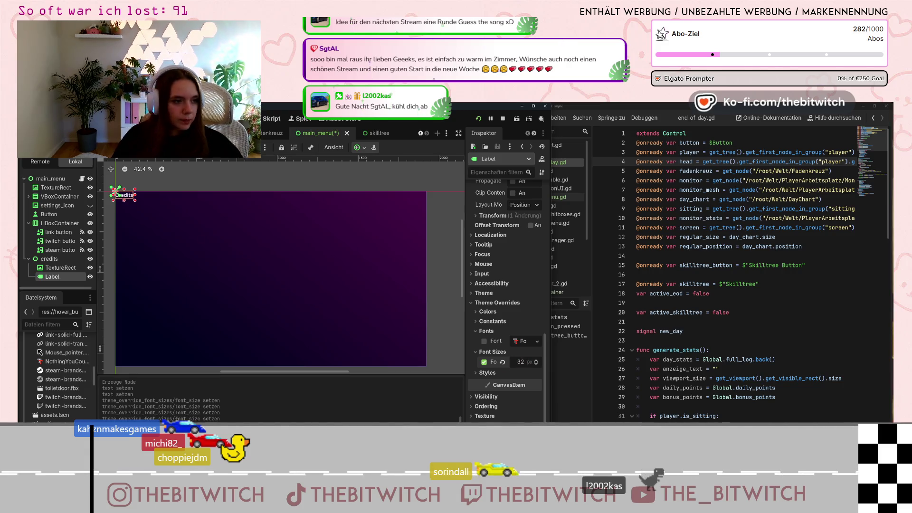
drag(118, 195, 262, 198)
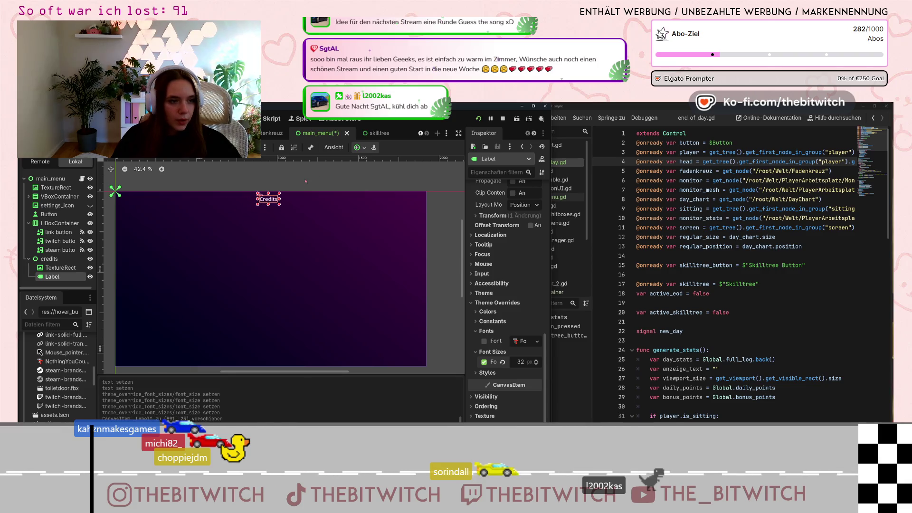
key(ctrl+z)
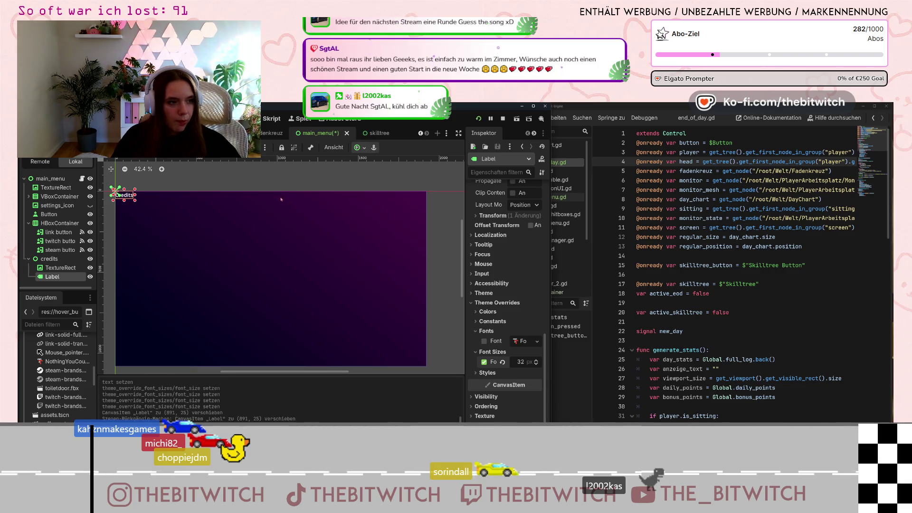
click(361, 147)
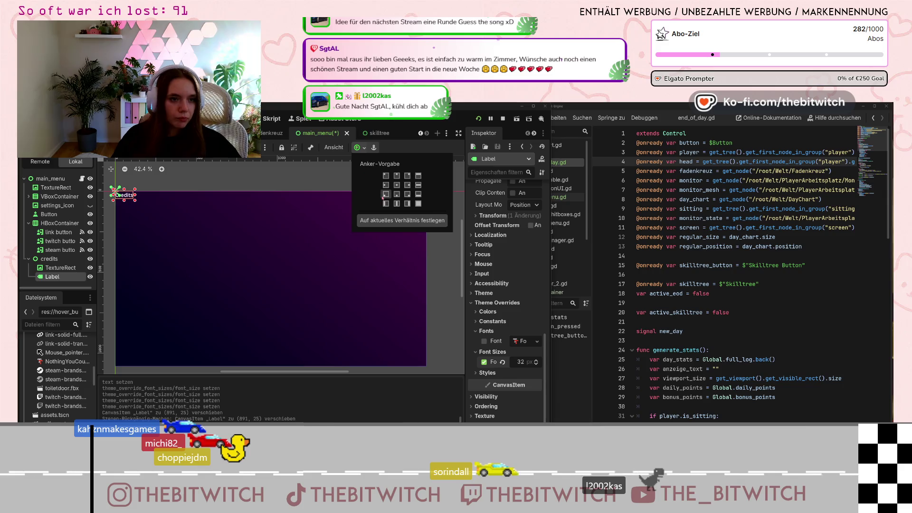
click(396, 175)
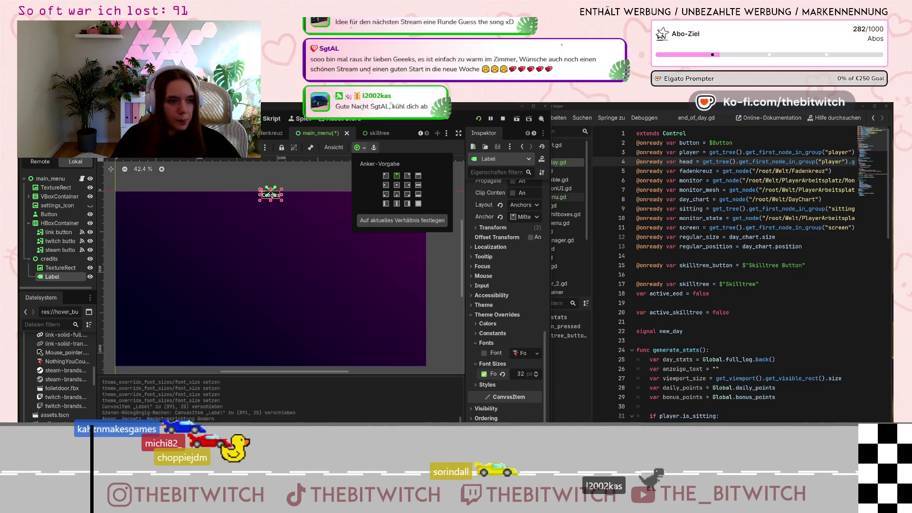
key(Escape)
drag(271, 194, 272, 196)
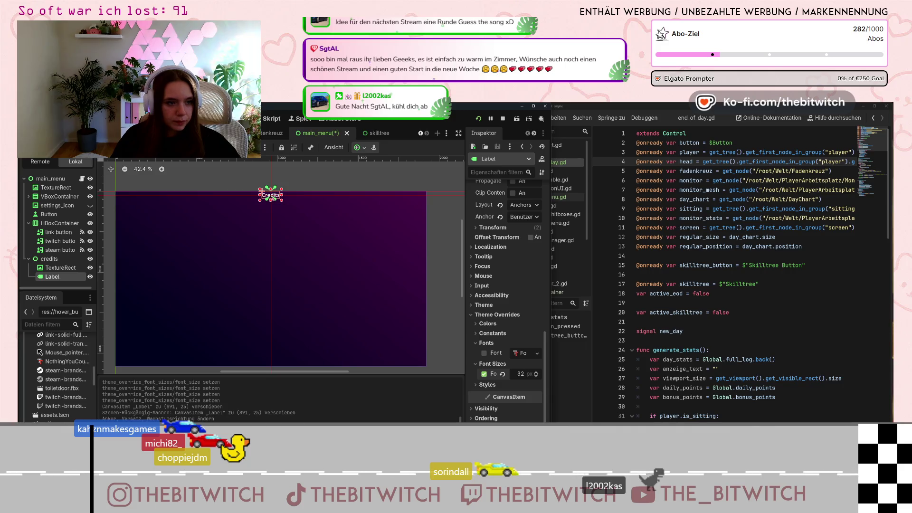
key(ctrl+z)
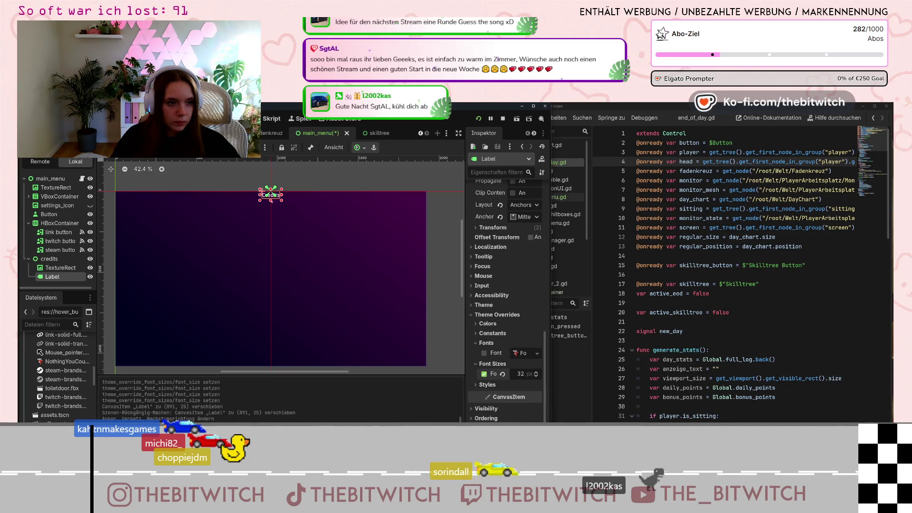
drag(270, 194, 263, 202)
key(ctrl+z)
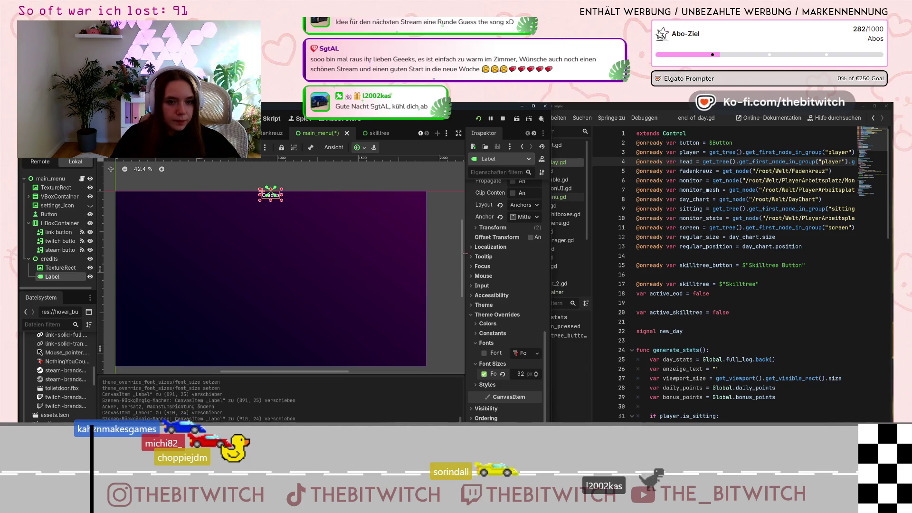
scroll(523, 291, up, 5)
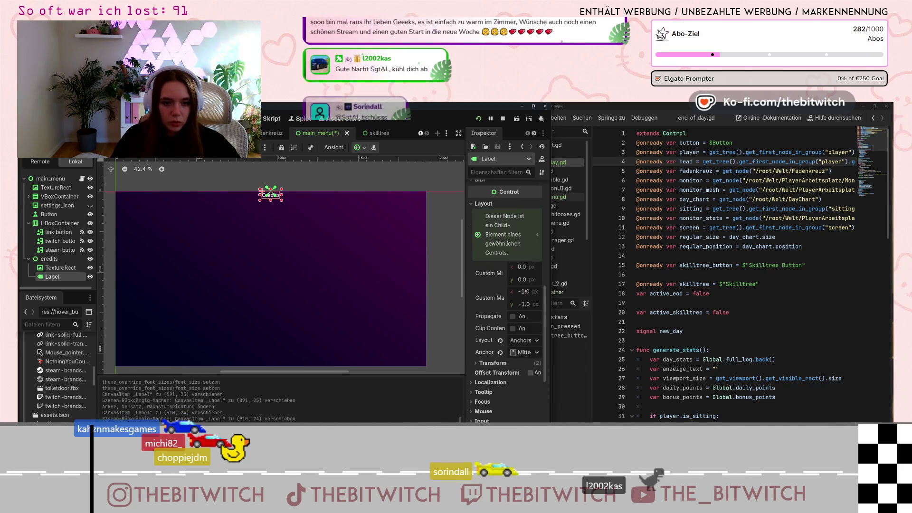
- Move the Credits label down to position 905 × 99 in the Transform section
scroll(523, 292, down, 2)
click(477, 330)
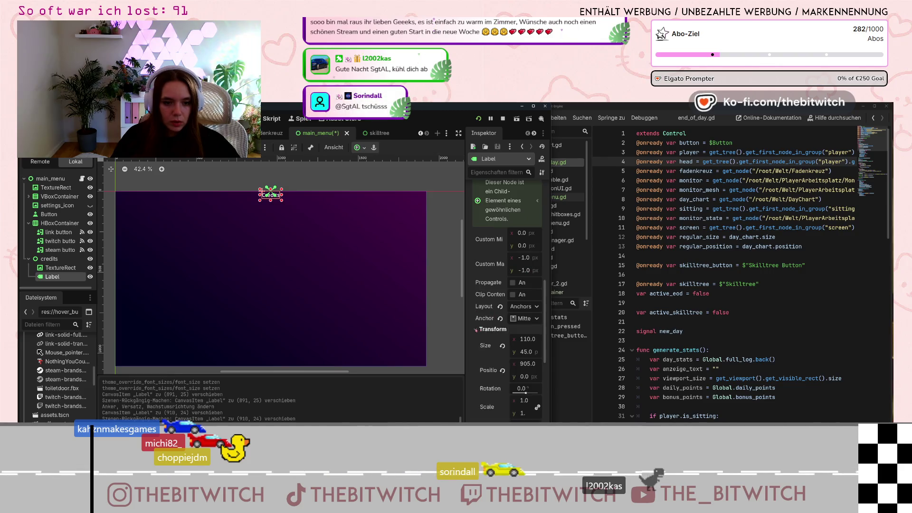
scroll(476, 330, down, 4)
click(527, 296)
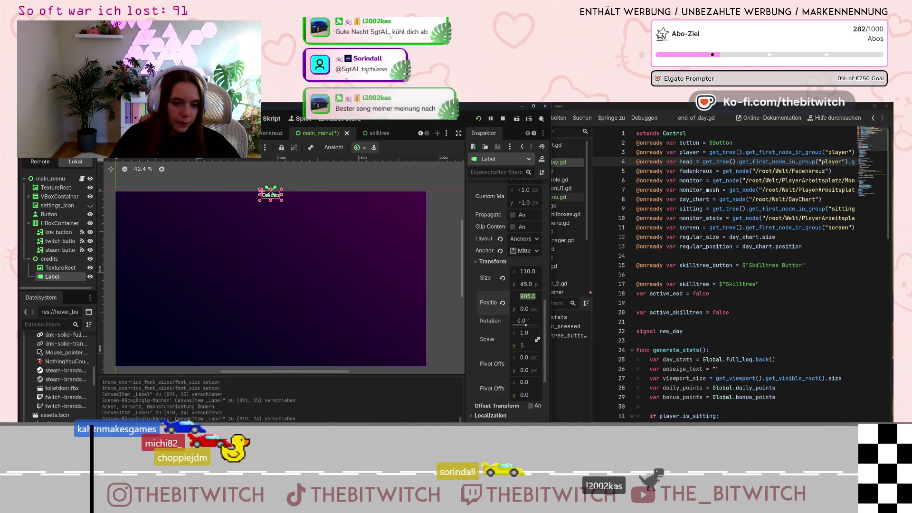
text(1)
key(Return)
key(Up)
key(Up)
key(Up)
key(Up)
key(Up)
key(Up)
key(Up)
key(Up)
key(Up)
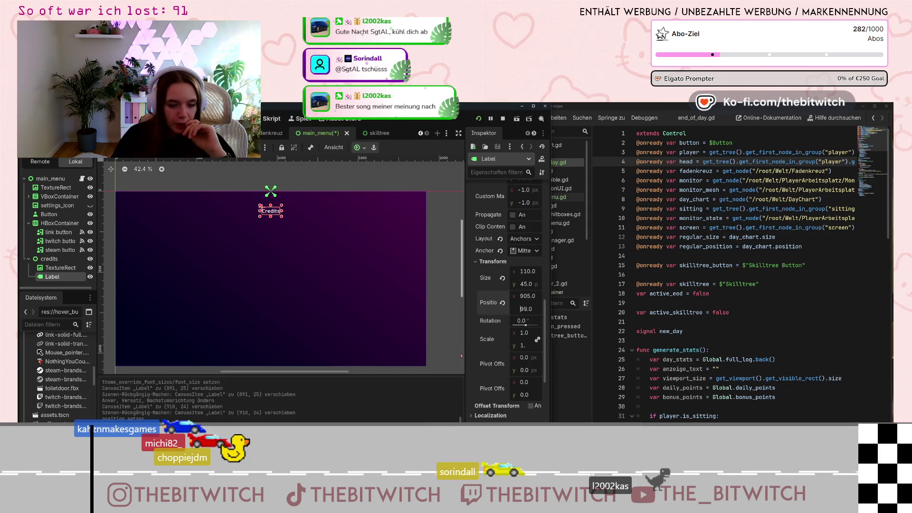
key(alt+Tab)
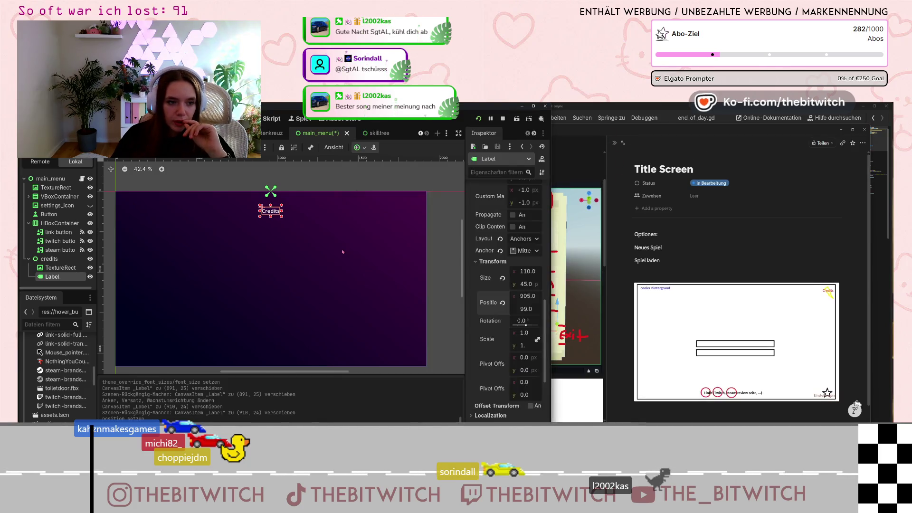
- Narrow the Notion Projektplan window so the Godot editor shows beside it
key(alt+Tab)
key(alt+Tab)
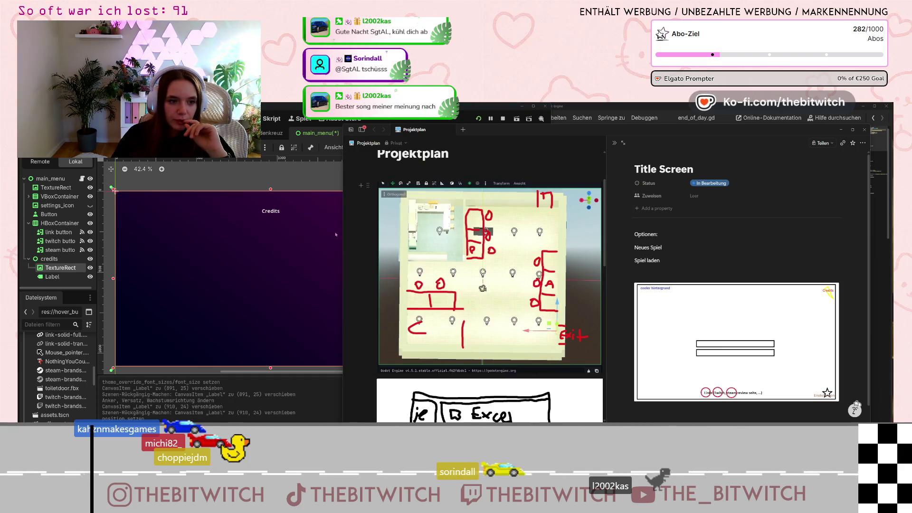
drag(344, 241, 574, 240)
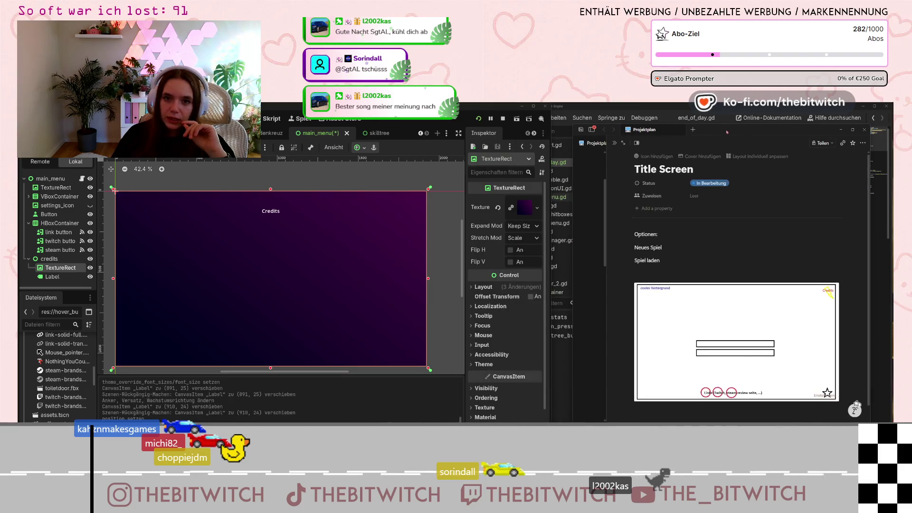
- Hide the Notion notes and bring the Godot credits scene back to the front
key(alt+Tab)
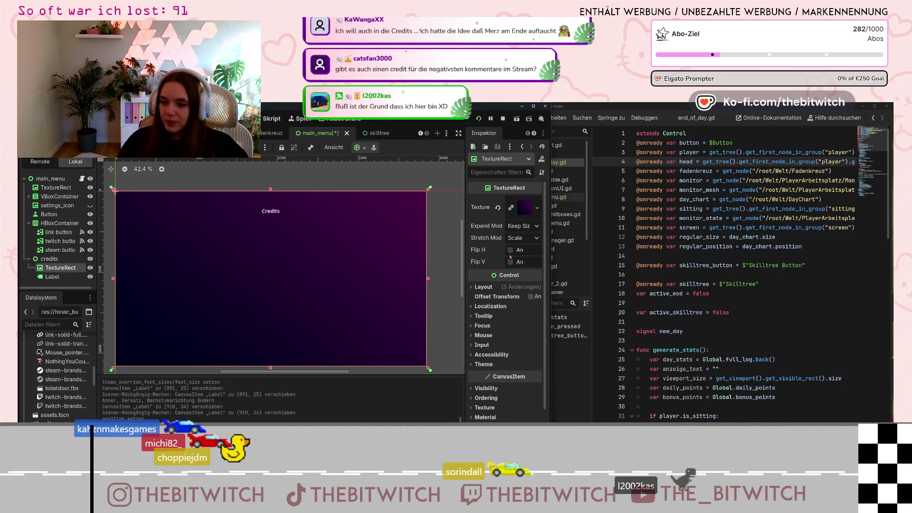
right_click(62, 260)
- Add a RichTextLabel with the pasted community thanks text, sized and placed below the heading
click(111, 235)
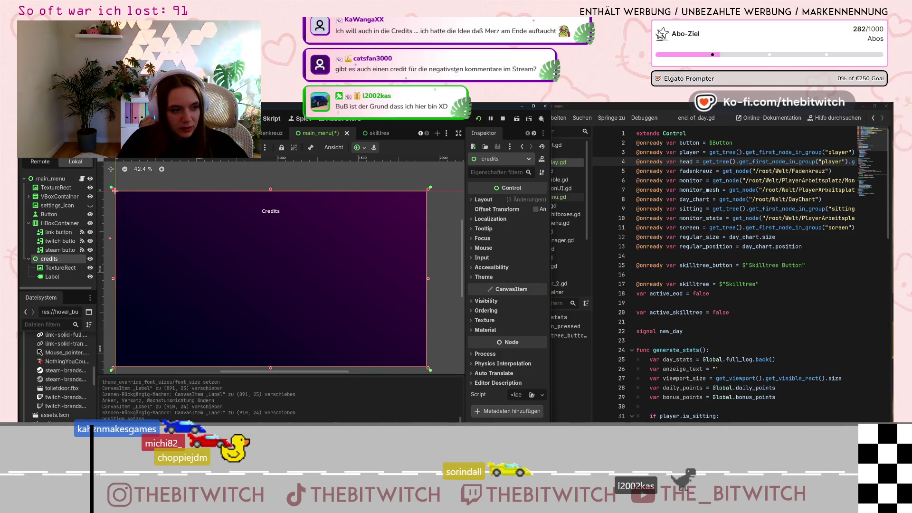
text(la)
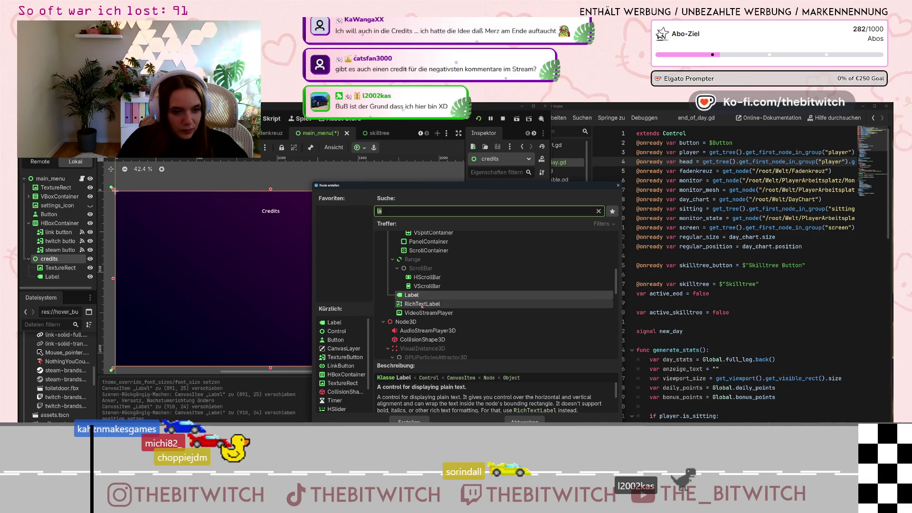
click(524, 421)
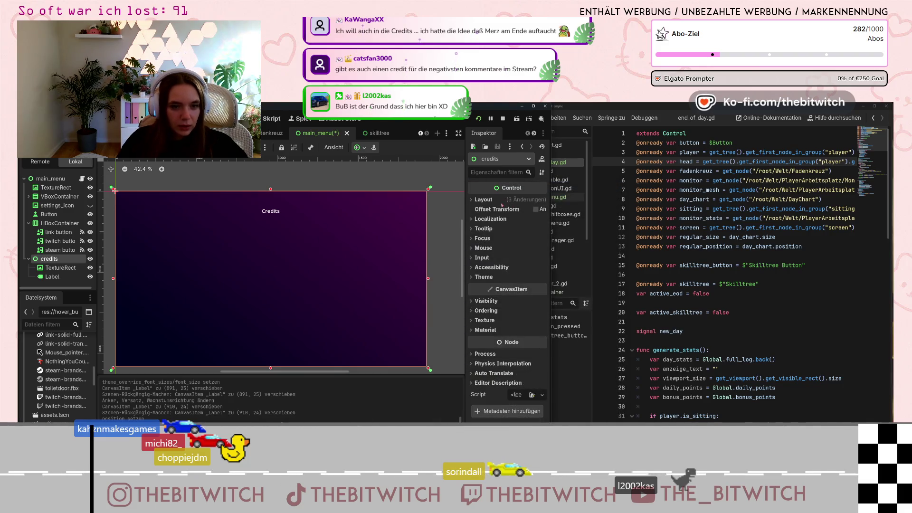
click(499, 241)
key(ctrl+v)
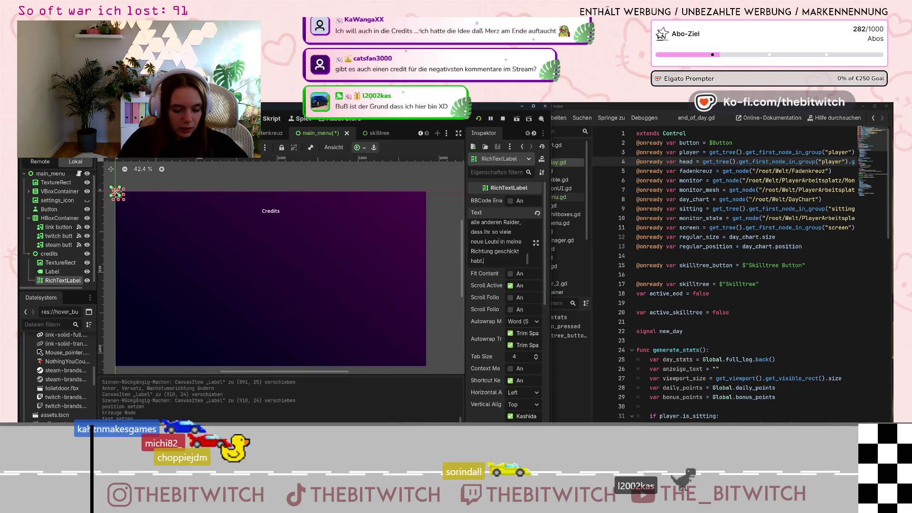
drag(125, 200, 231, 263)
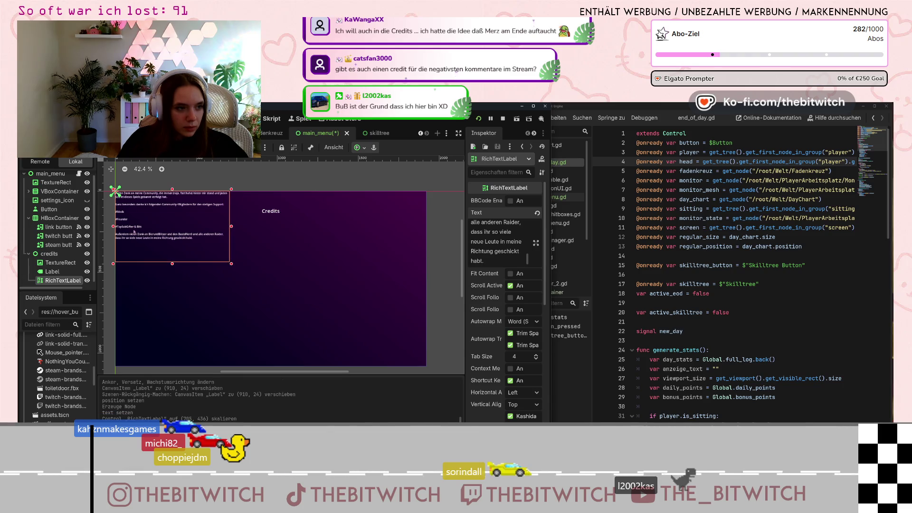
drag(136, 239, 241, 287)
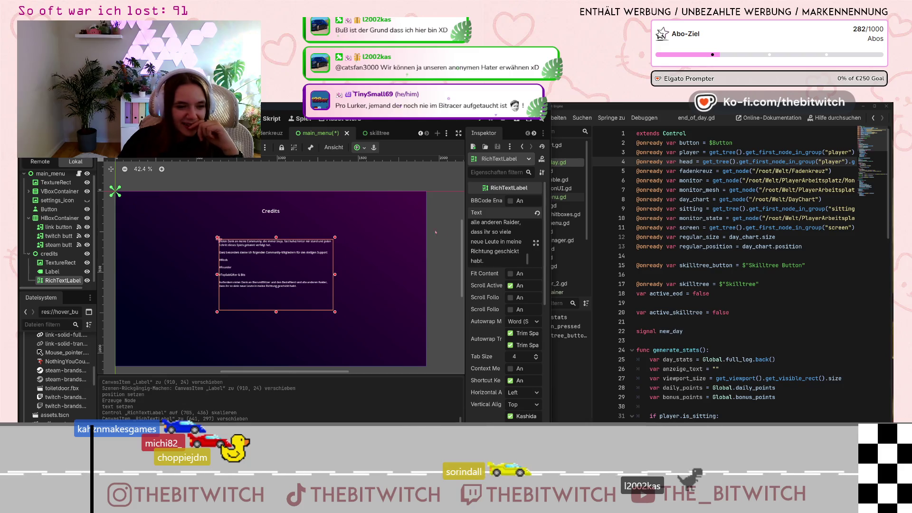
scroll(503, 251, up, 3)
scroll(496, 237, up, 2)
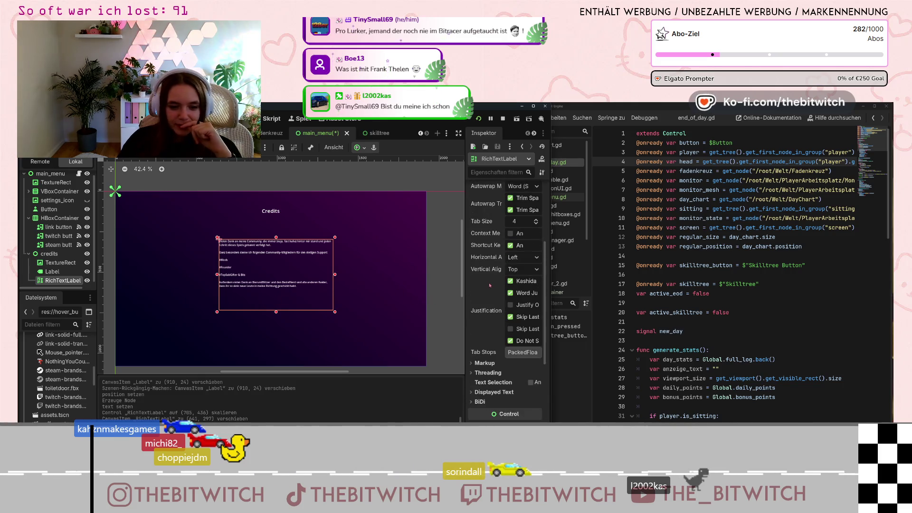
scroll(488, 294, down, 10)
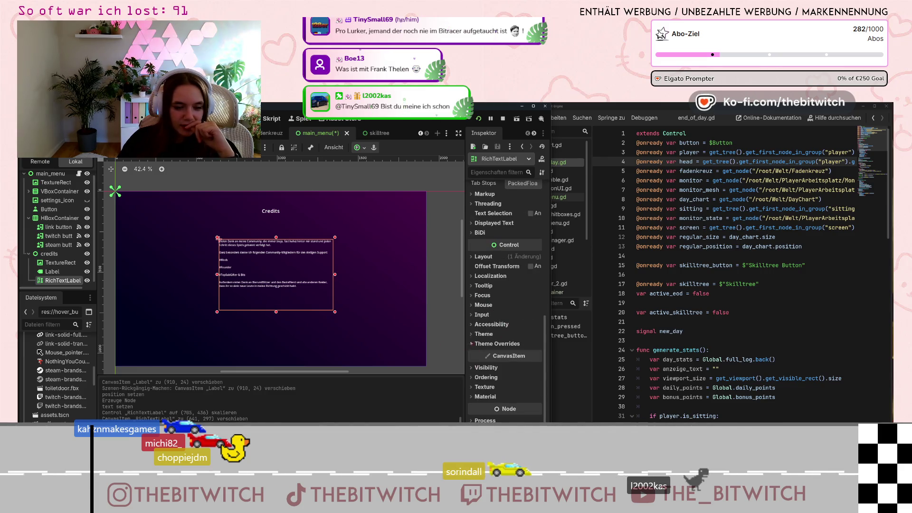
- Give the RichTextLabel a Normal Font Size override of 25 px
click(471, 343)
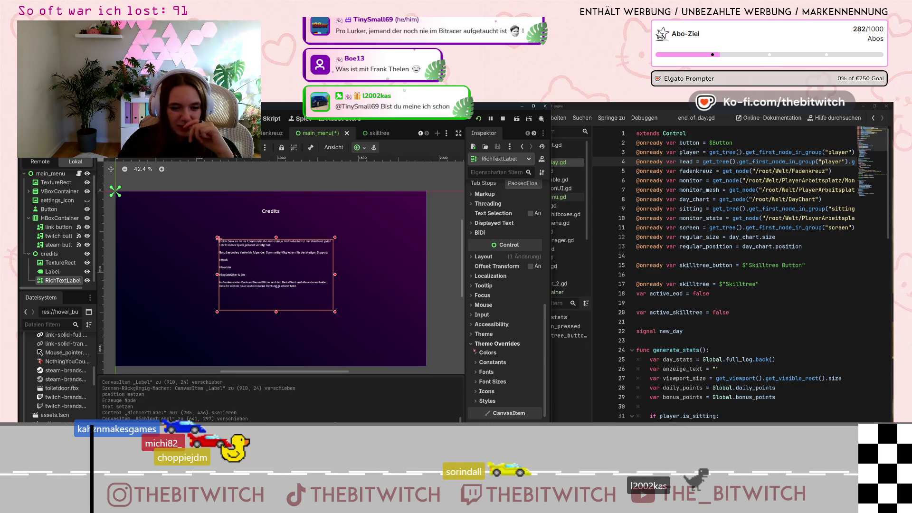
click(492, 381)
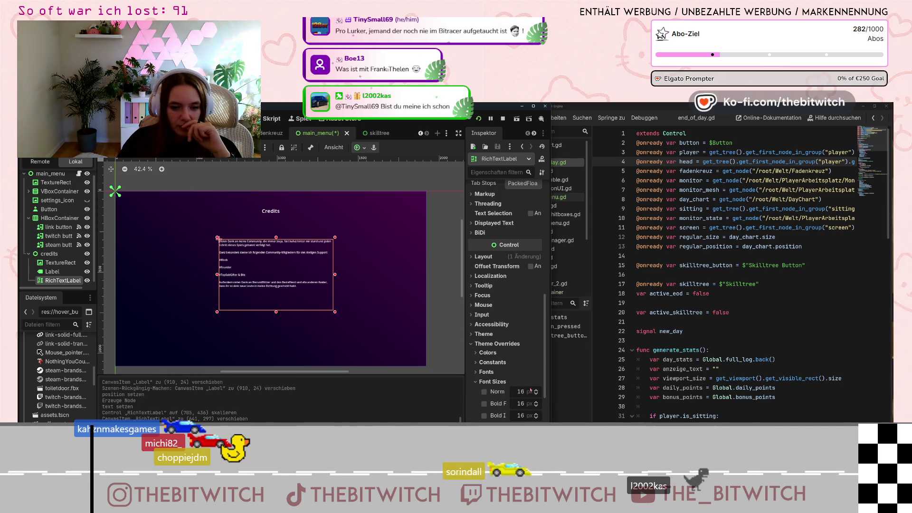
click(484, 392)
drag(537, 391, 535, 392)
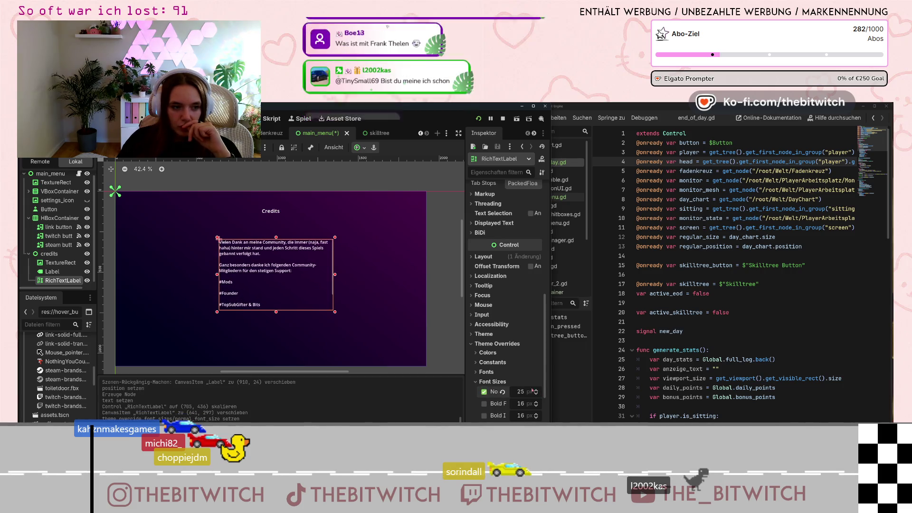
- Widen and reposition the text box, then anchor it to the centre preset
drag(335, 275, 386, 275)
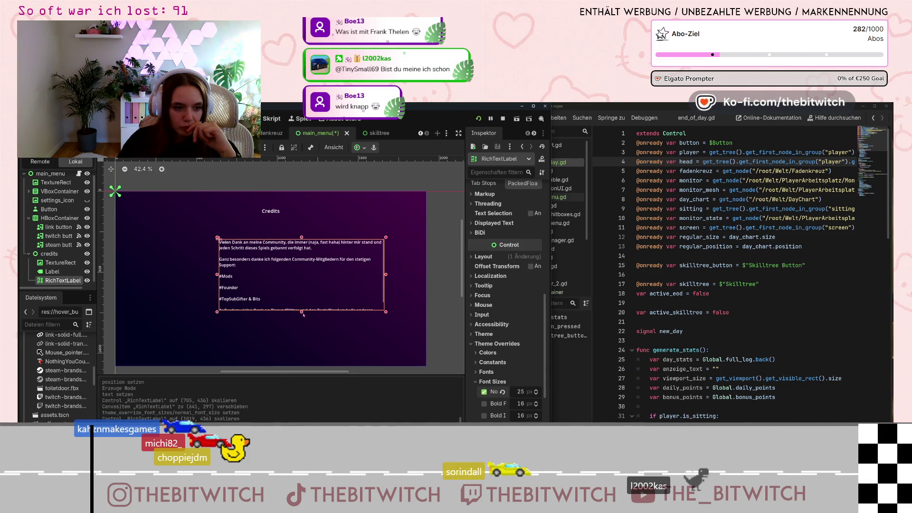
drag(302, 313, 301, 330)
drag(252, 311, 221, 304)
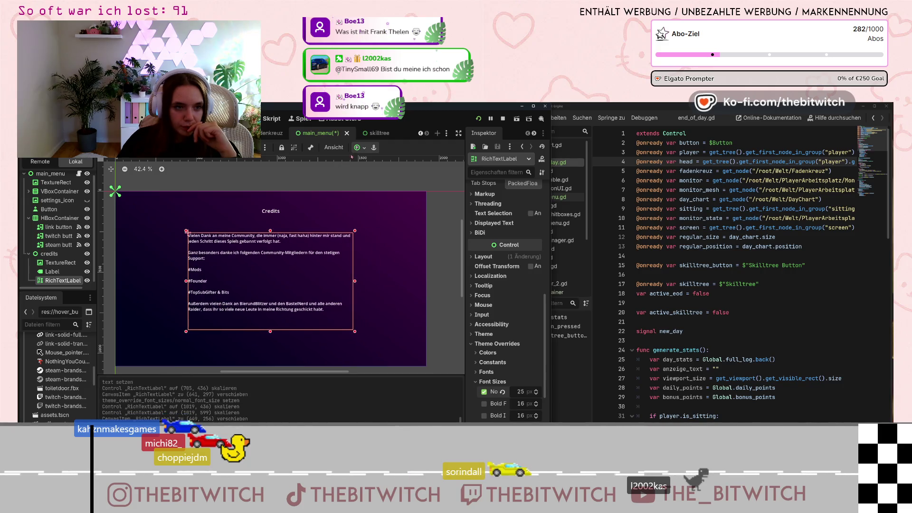
click(356, 147)
click(396, 185)
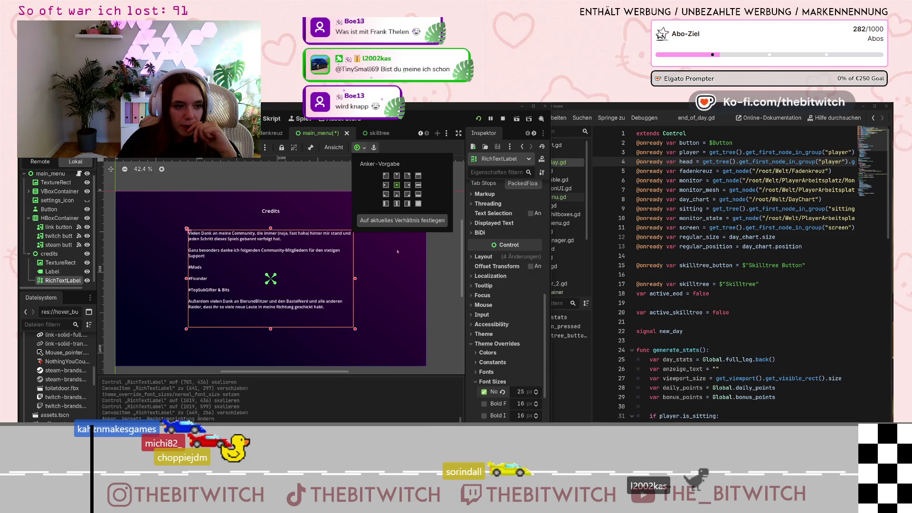
click(443, 274)
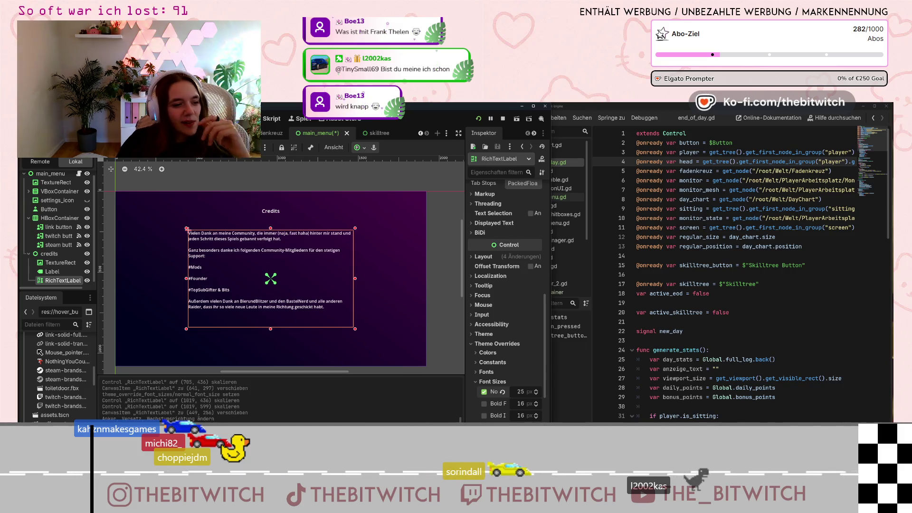
scroll(505, 232, up, 8)
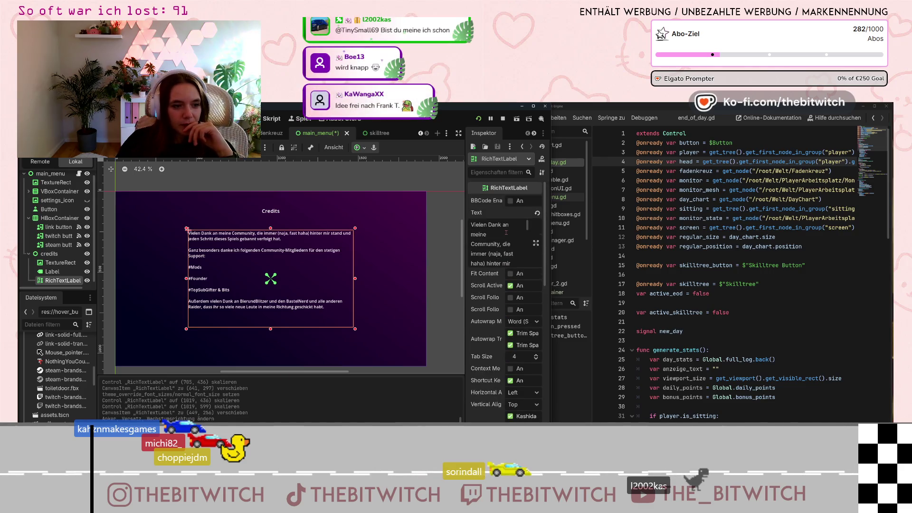
scroll(503, 242, down, 5)
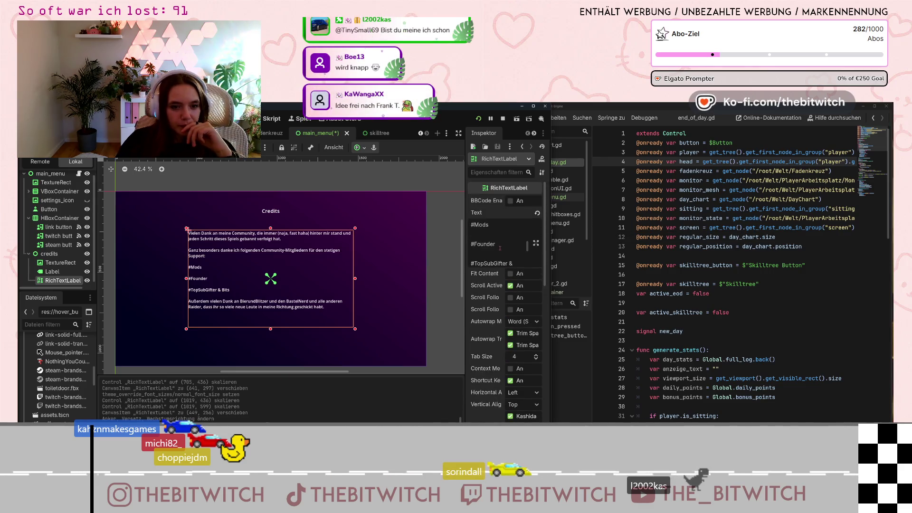
scroll(499, 248, down, 5)
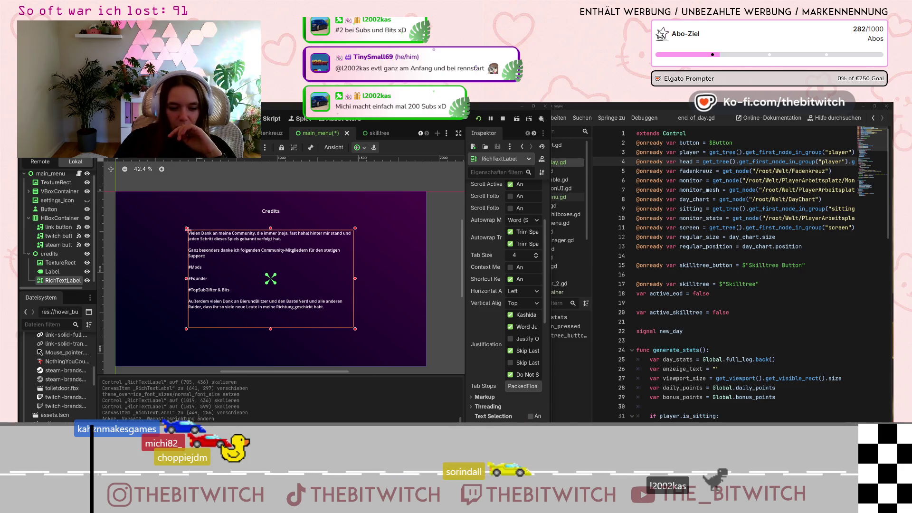
key(alt+Tab)
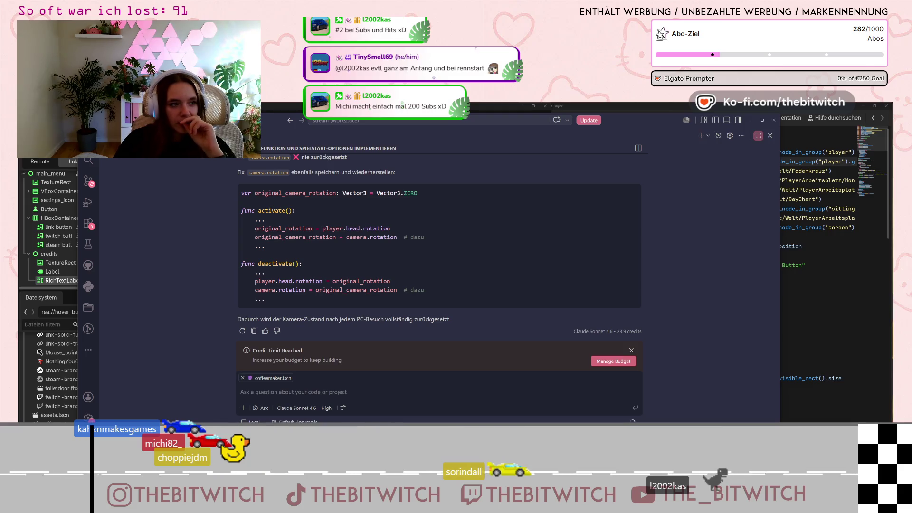
- Restore the chat side panel, open BitRace's players.json and locate a player's chat count
click(758, 136)
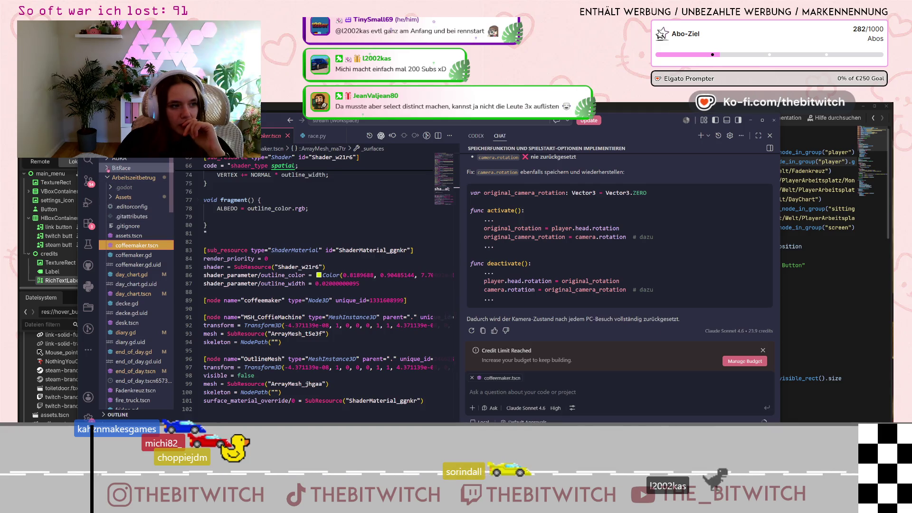
click(121, 168)
click(130, 265)
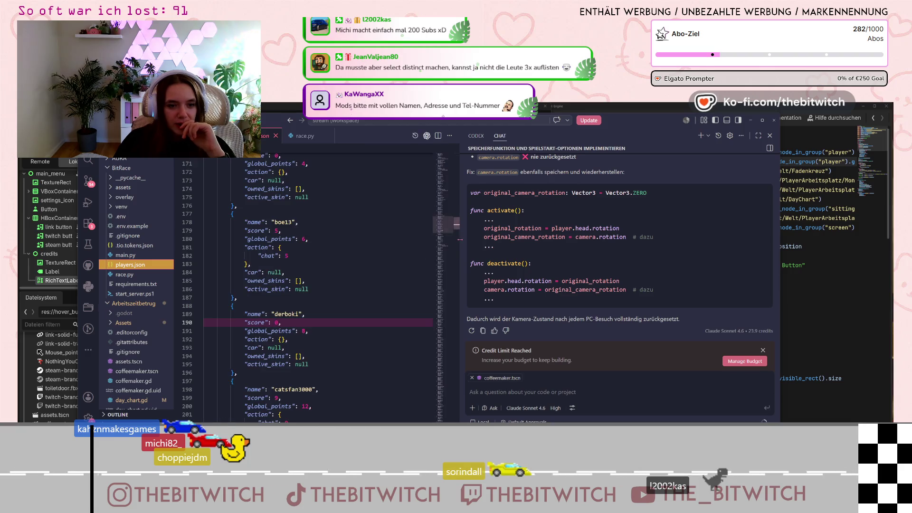
drag(459, 240, 548, 240)
click(356, 269)
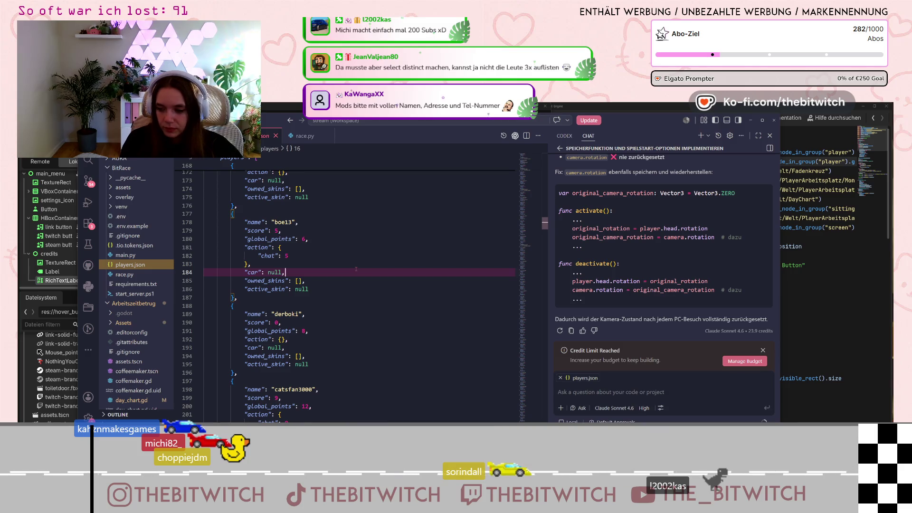
key(ctrl+f)
text(tiny)
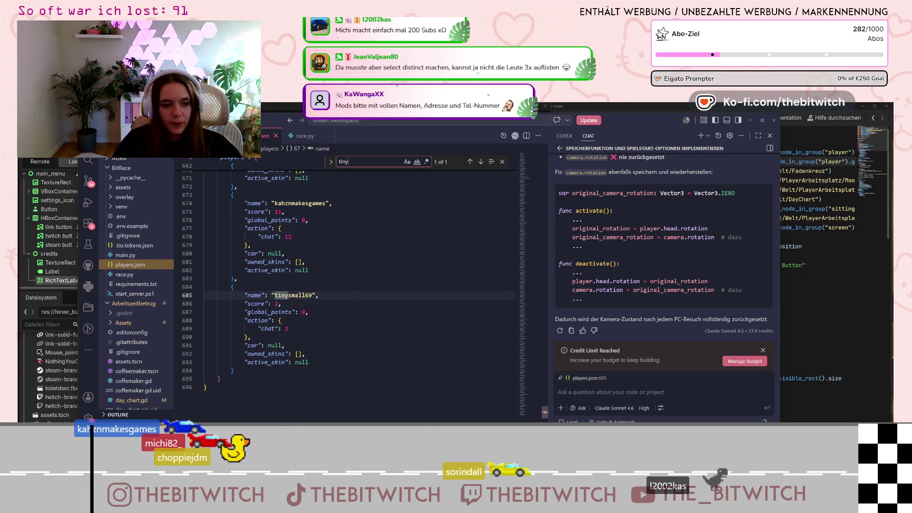
drag(256, 339, 238, 295)
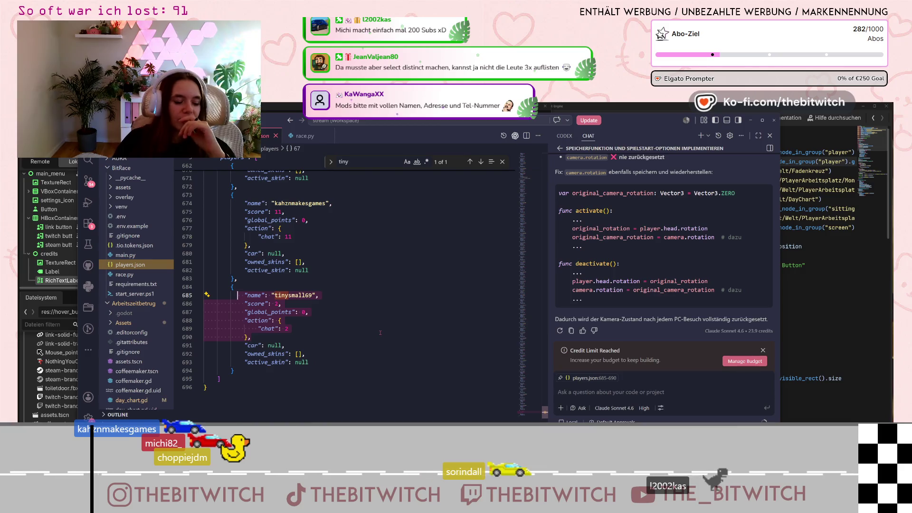
click(288, 329)
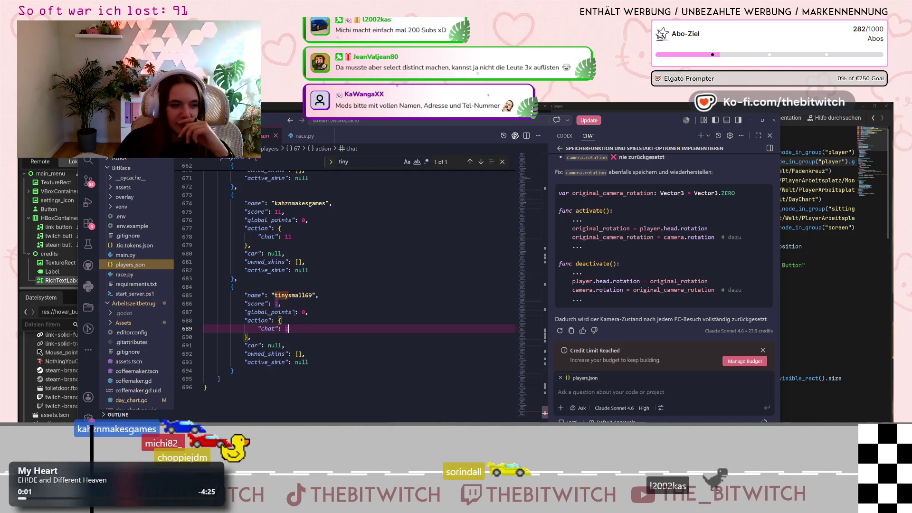
- Collapse the BitRace folder and open diary.gd in the editor
click(110, 169)
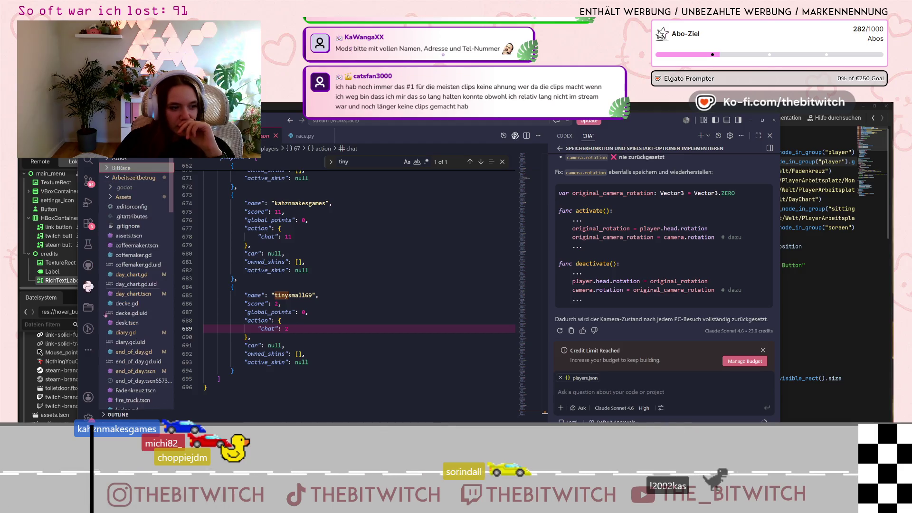
click(150, 334)
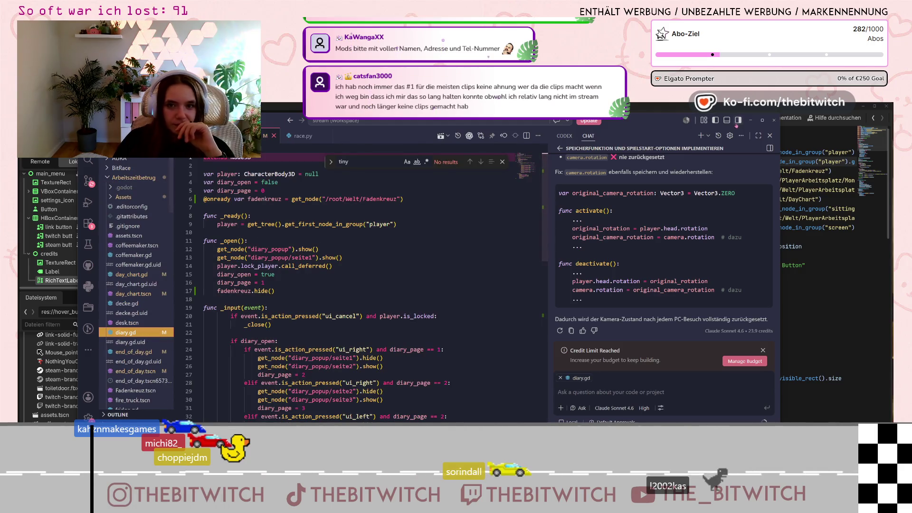
click(758, 136)
- Switch from Visual Studio Code back to the Godot editor showing the credits screen
key(alt+Tab)
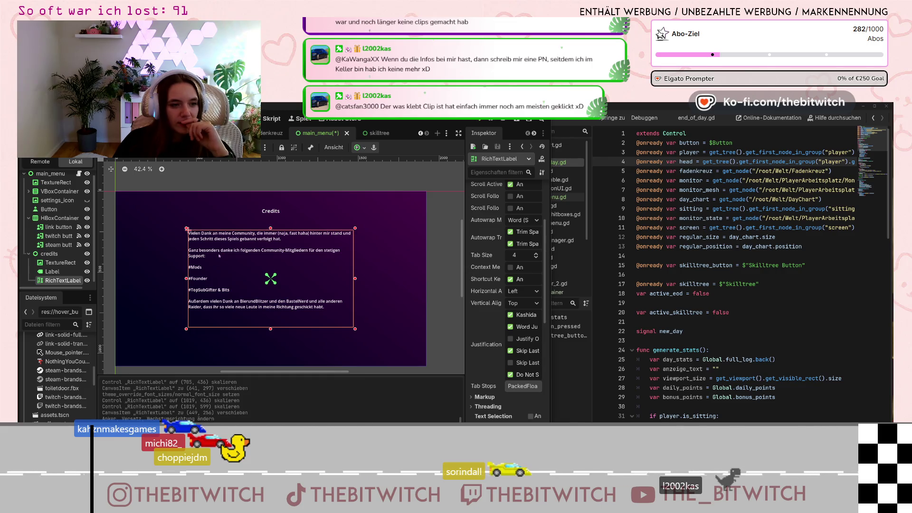
click(49, 253)
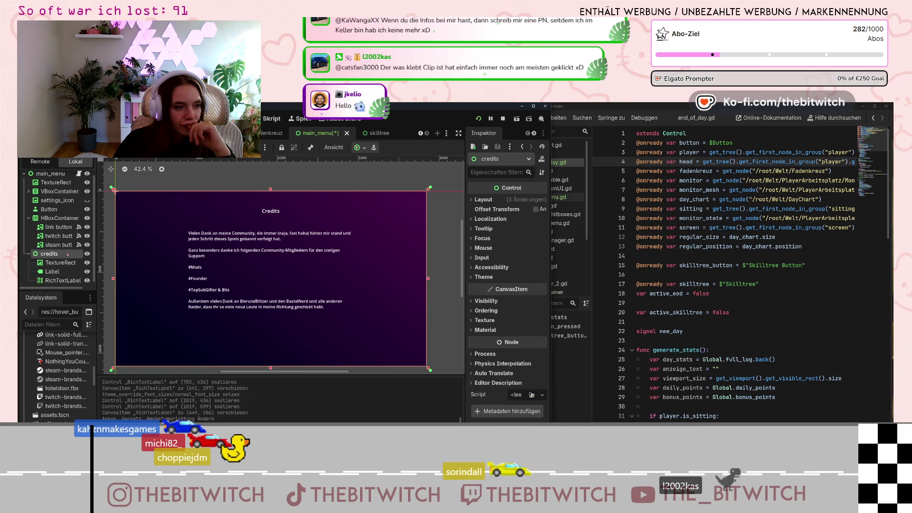
scroll(68, 255, up, 1)
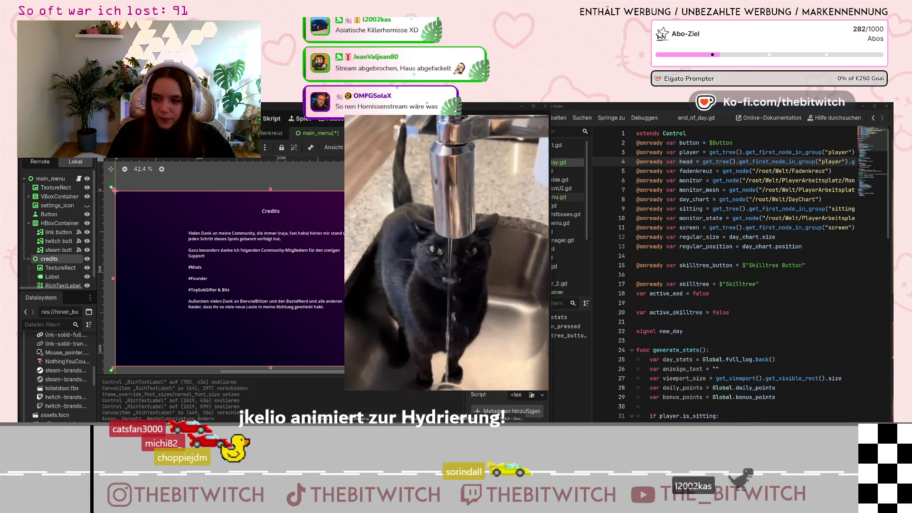
- In Brave, search for 'hornisse' in a new tab
key(alt+Tab)
key(ctrl+t)
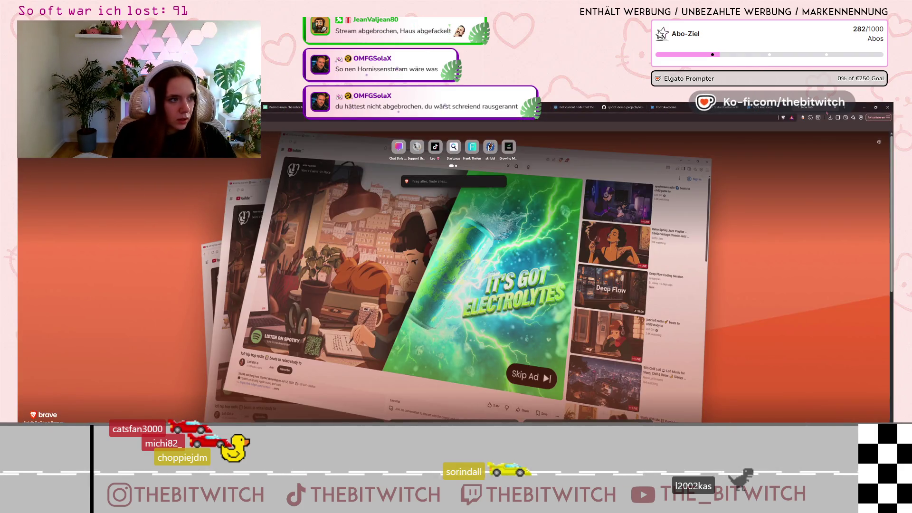
text(hornisse)
key(Return)
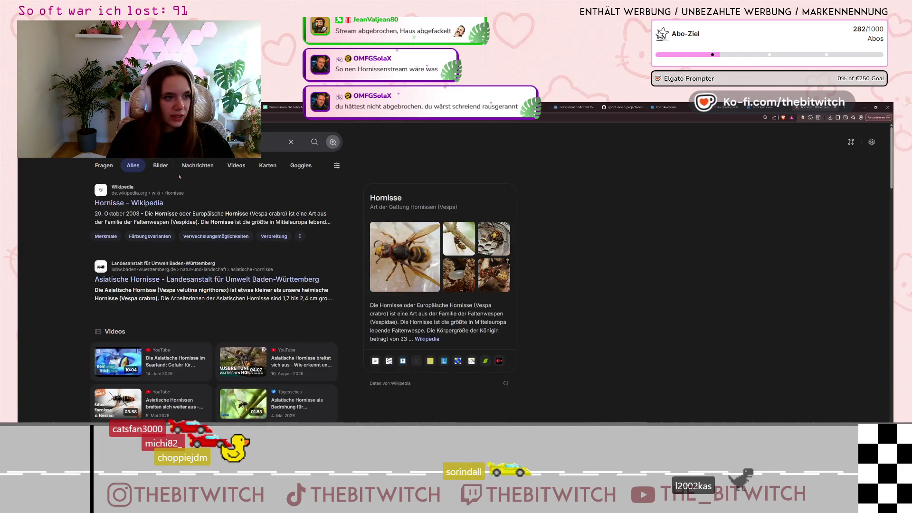
- Show the Bilder results for hornisse and scroll through the hornet photos
click(160, 166)
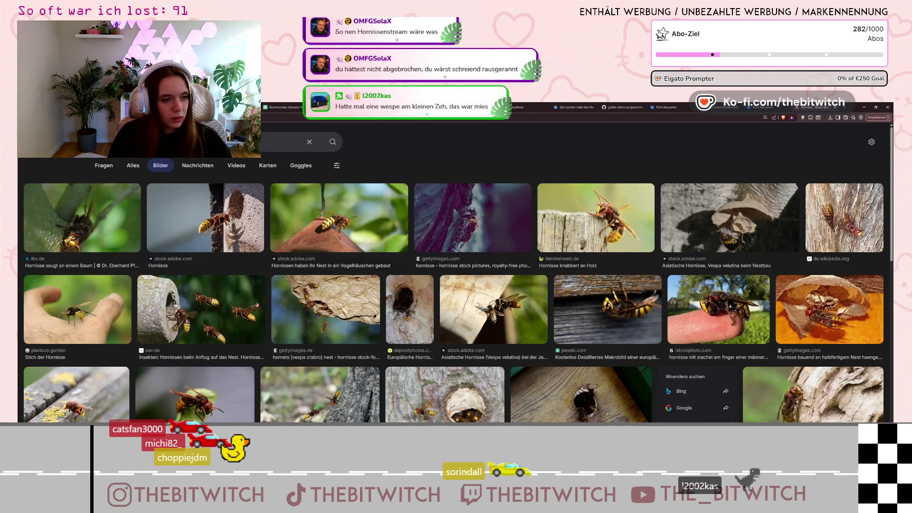
scroll(249, 311, down, 2)
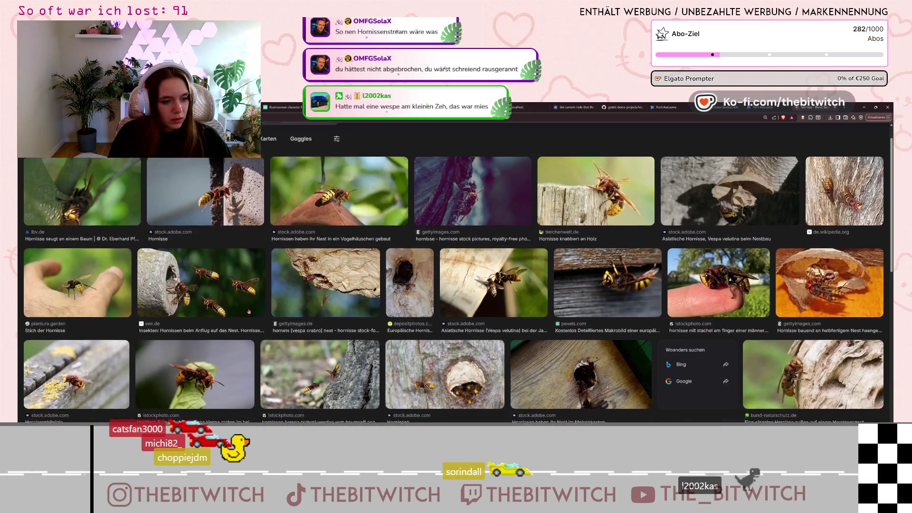
scroll(248, 311, down, 5)
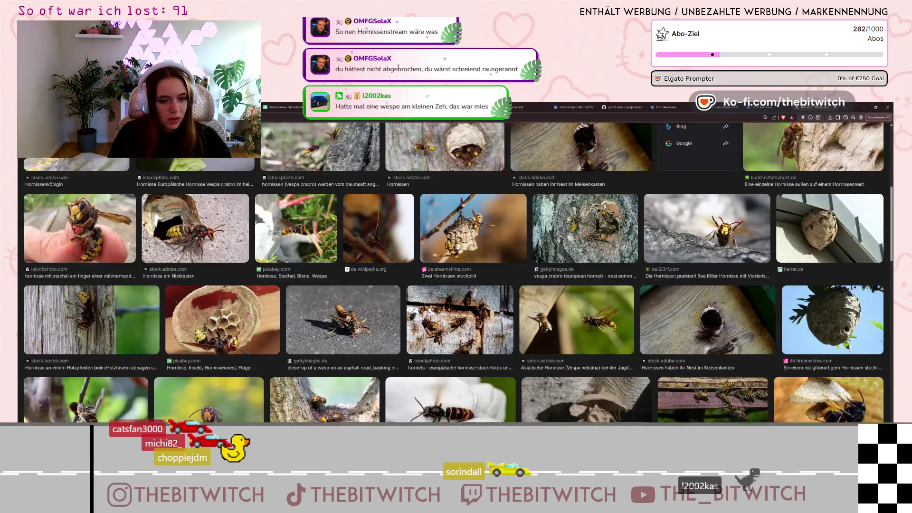
scroll(248, 314, down, 2)
scroll(254, 314, down, 3)
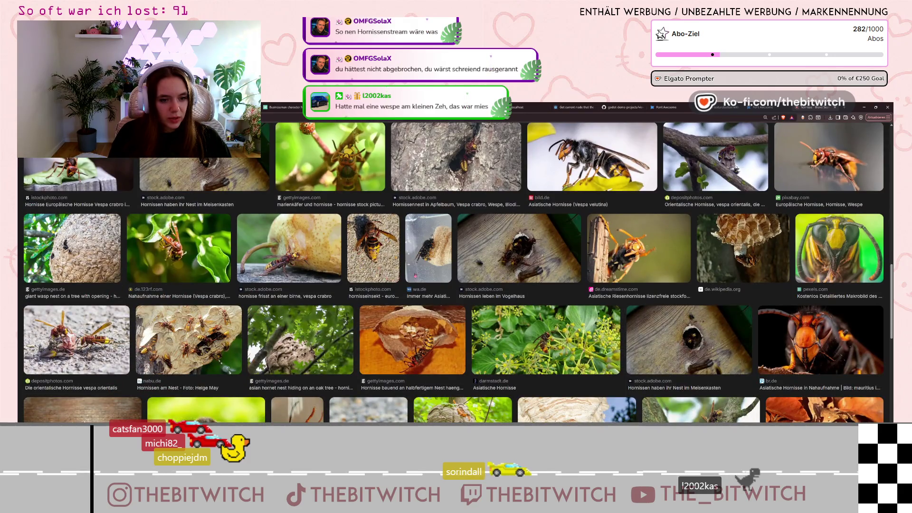
scroll(442, 276, down, 2)
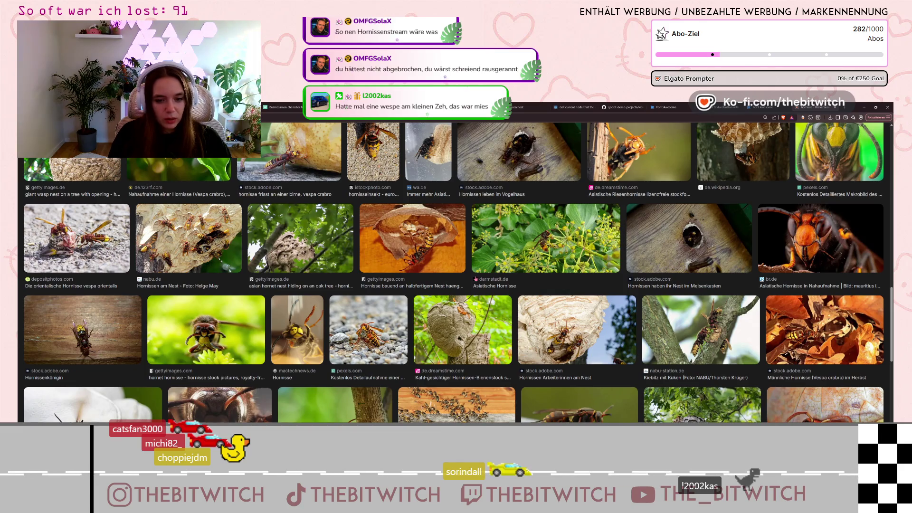
scroll(476, 279, down, 2)
scroll(484, 294, up, 3)
scroll(484, 294, up, 10)
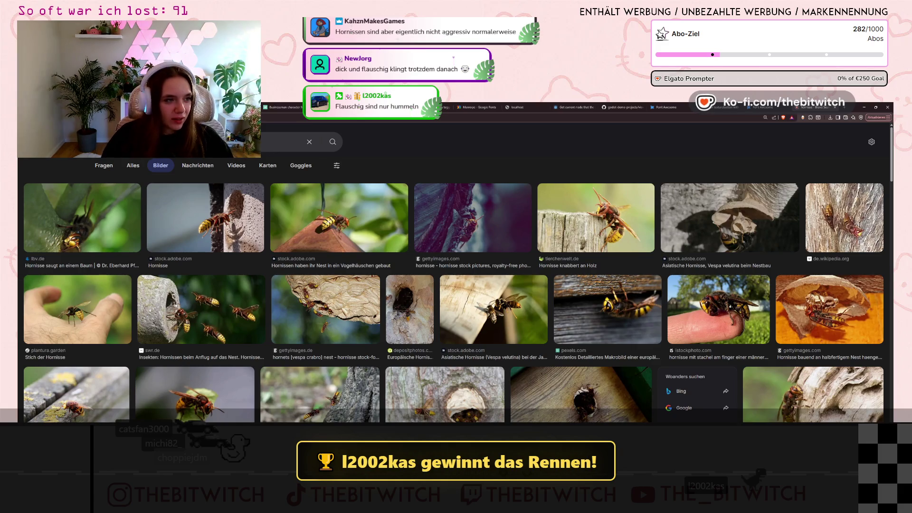
click(285, 141)
key(ctrl+a)
text(hummel)
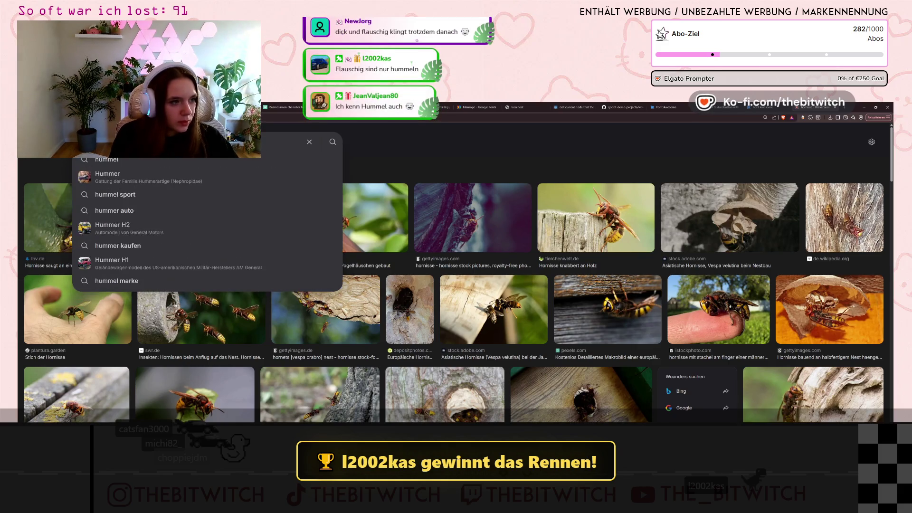
key(Return)
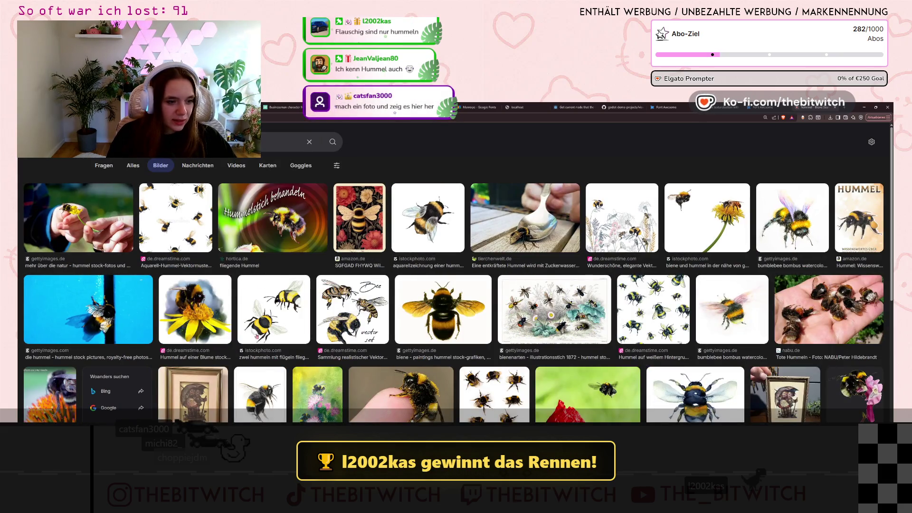
scroll(456, 273, down, 1)
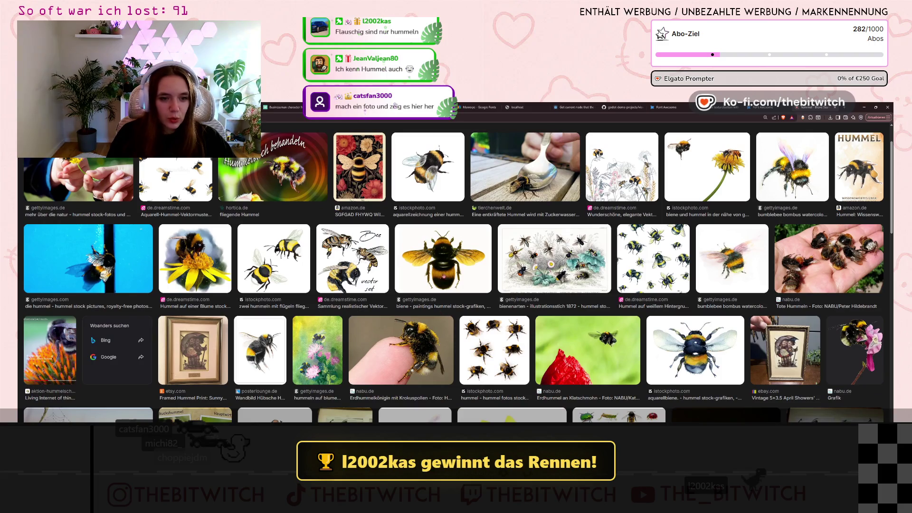
scroll(456, 273, down, 1)
scroll(456, 272, down, 1)
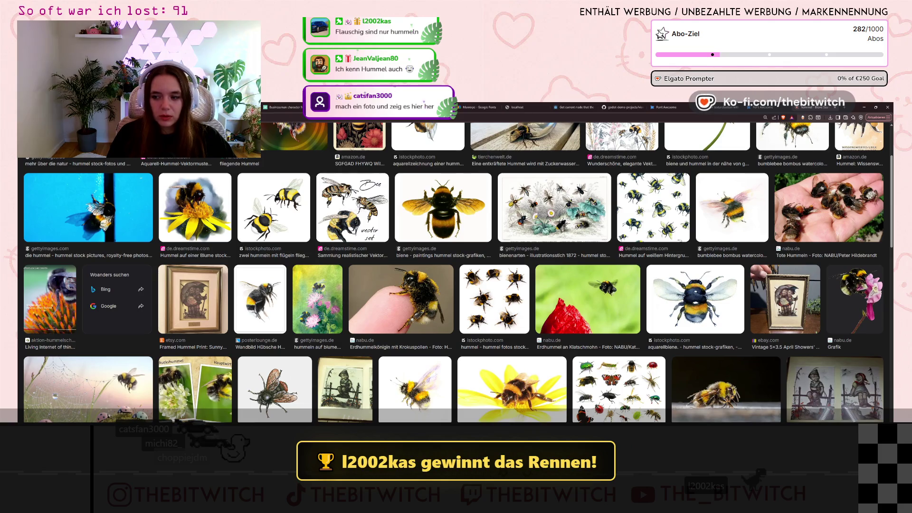
scroll(444, 291, down, 2)
scroll(460, 300, down, 3)
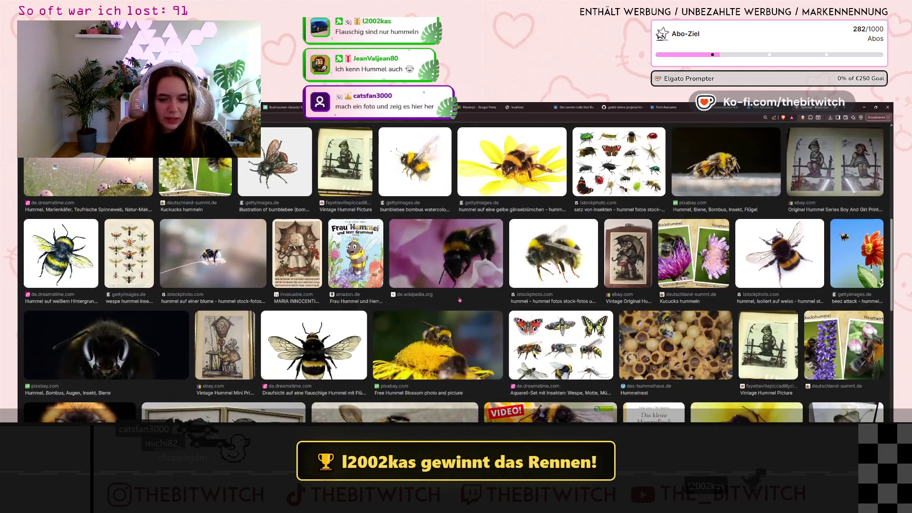
scroll(460, 299, down, 1)
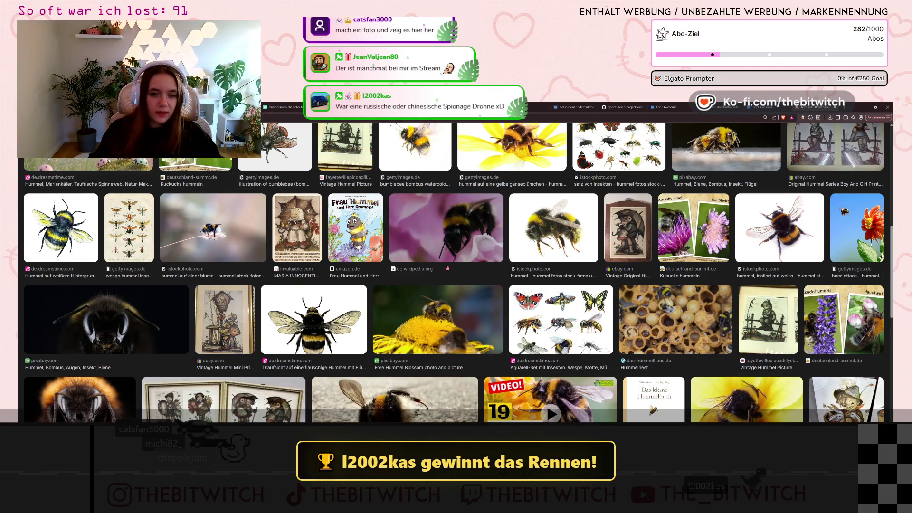
scroll(132, 355, down, 10)
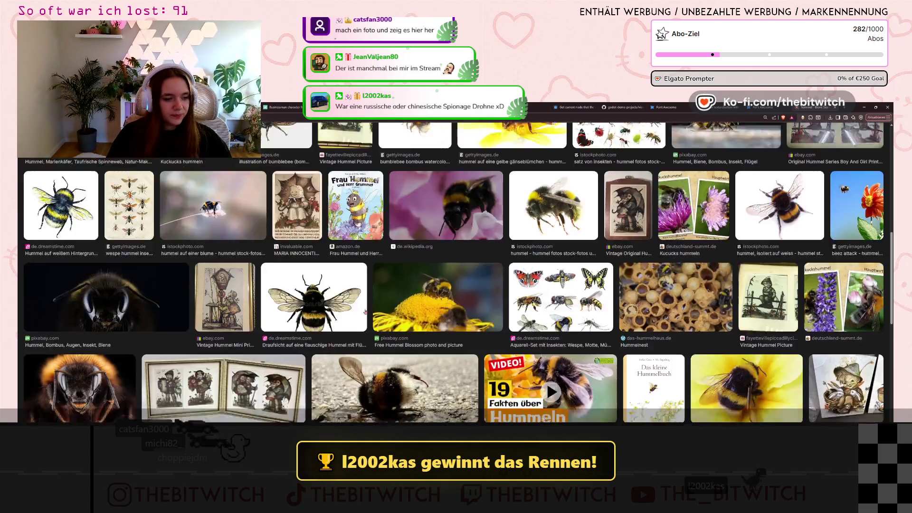
scroll(338, 248, up, 15)
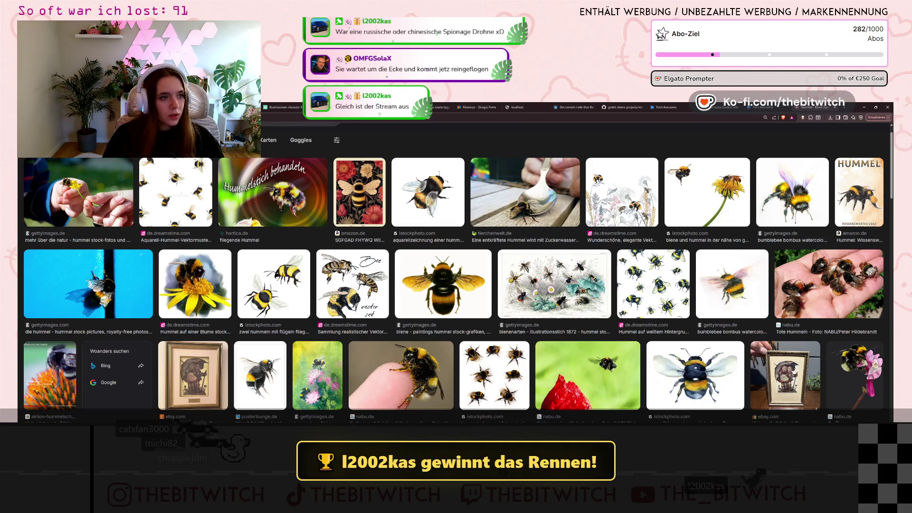
- Switch to the Alles web results and search for 'große erdhummel'
scroll(453, 273, up, 1)
click(190, 141)
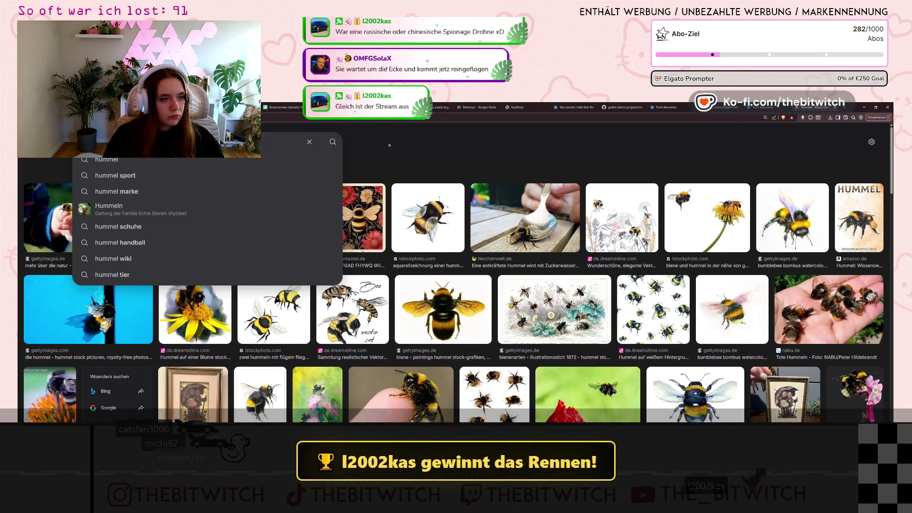
key(Escape)
click(133, 166)
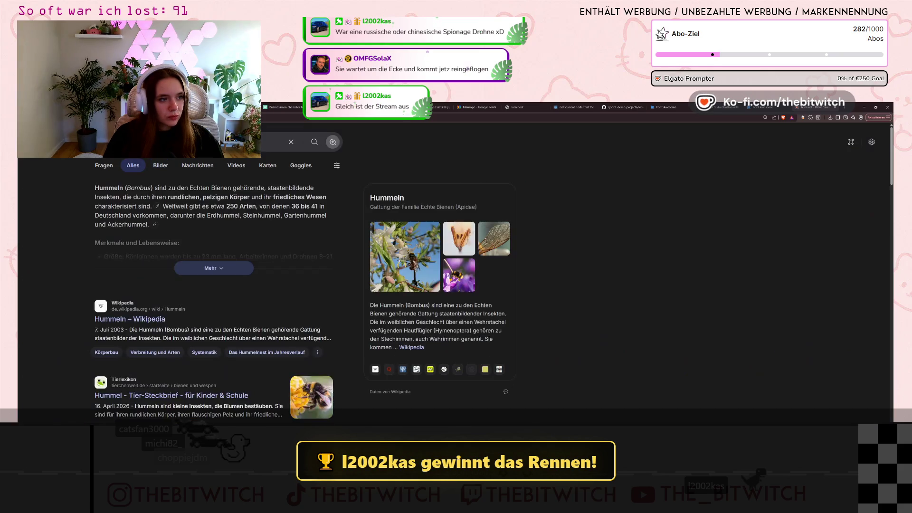
text(große erdhummel)
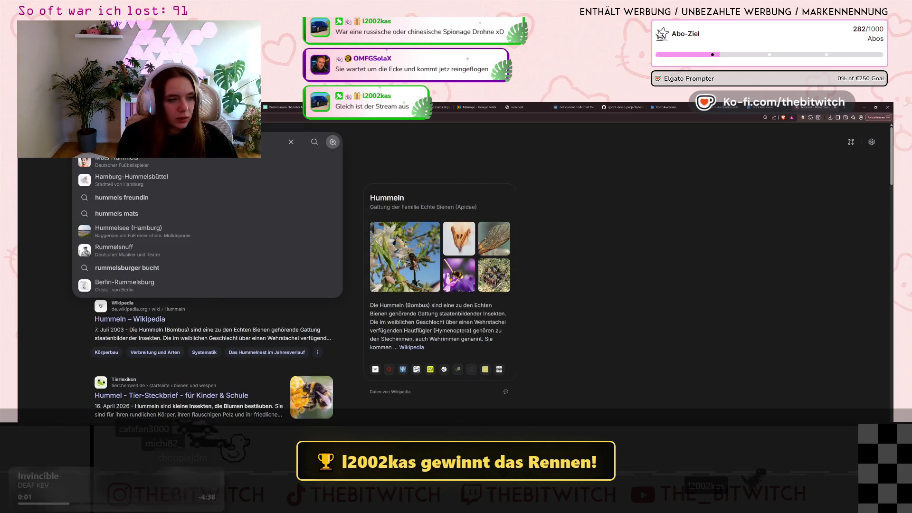
key(Return)
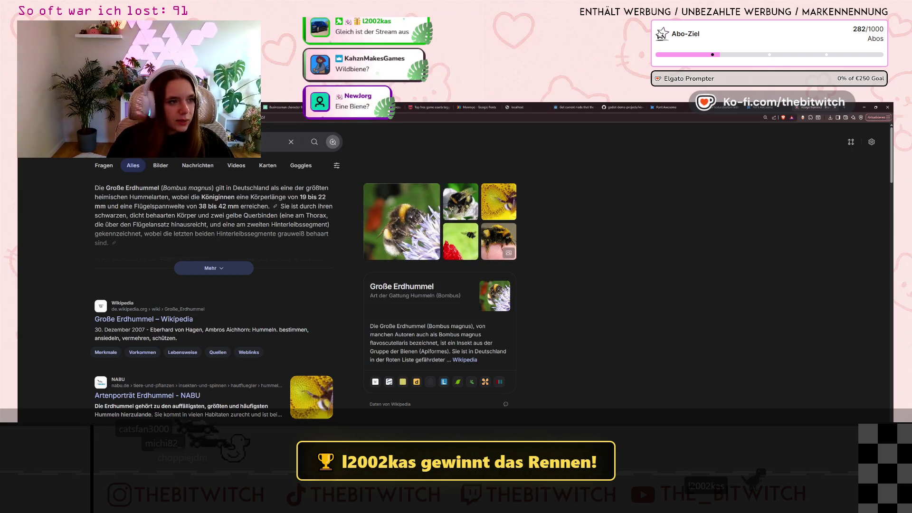
- Search for 'wildbiene' and show its image results
click(190, 142)
text(wildbiene)
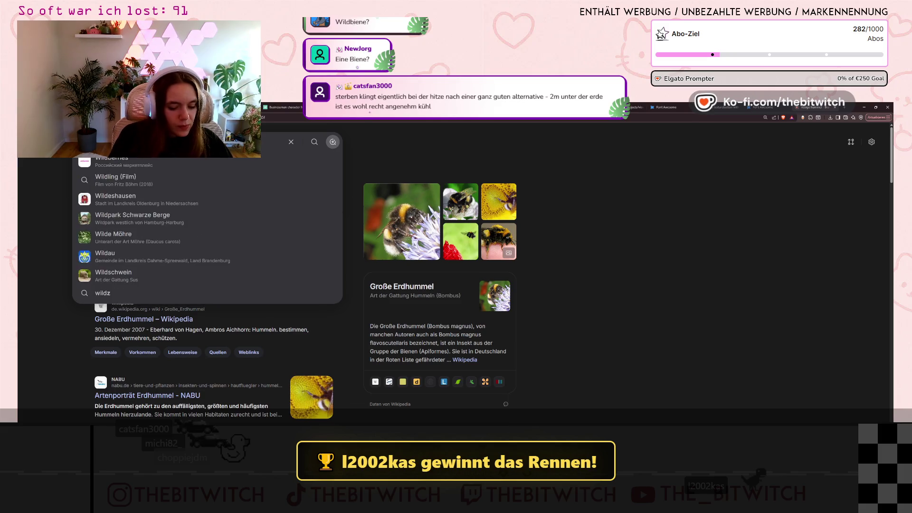
key(Return)
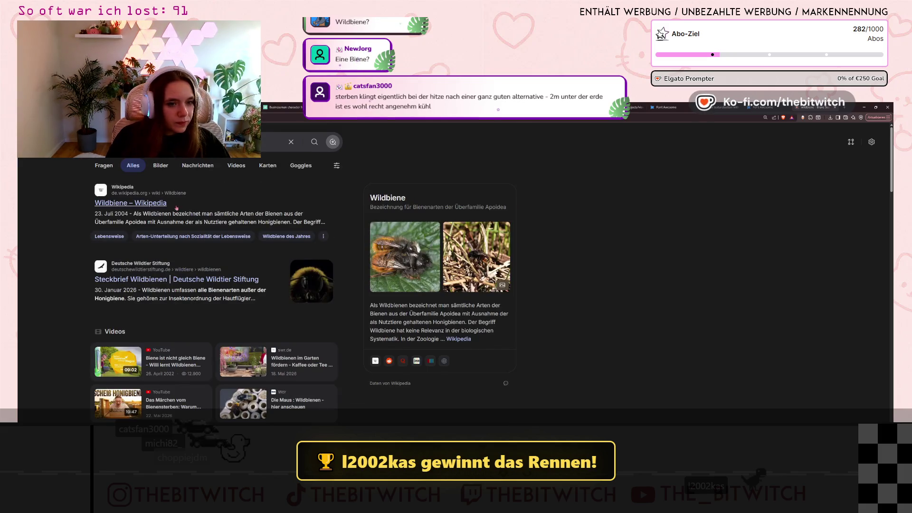
click(397, 239)
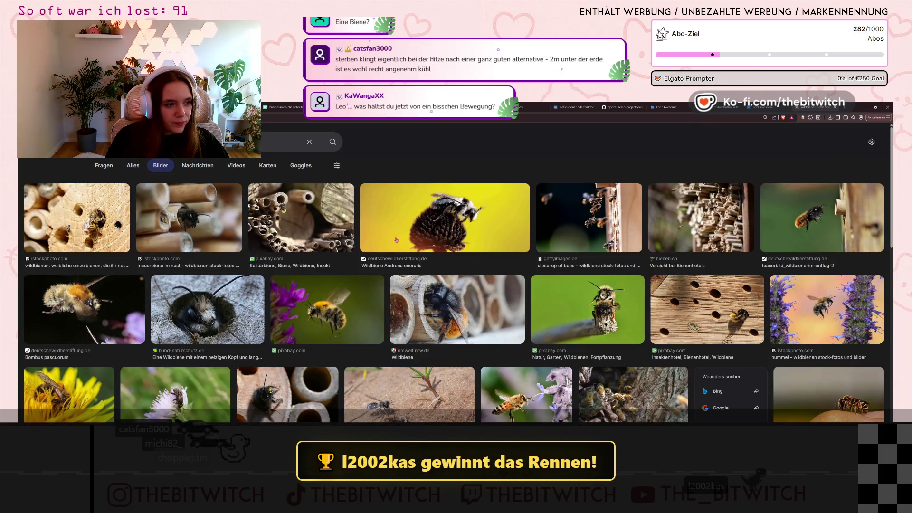
scroll(430, 233, down, 3)
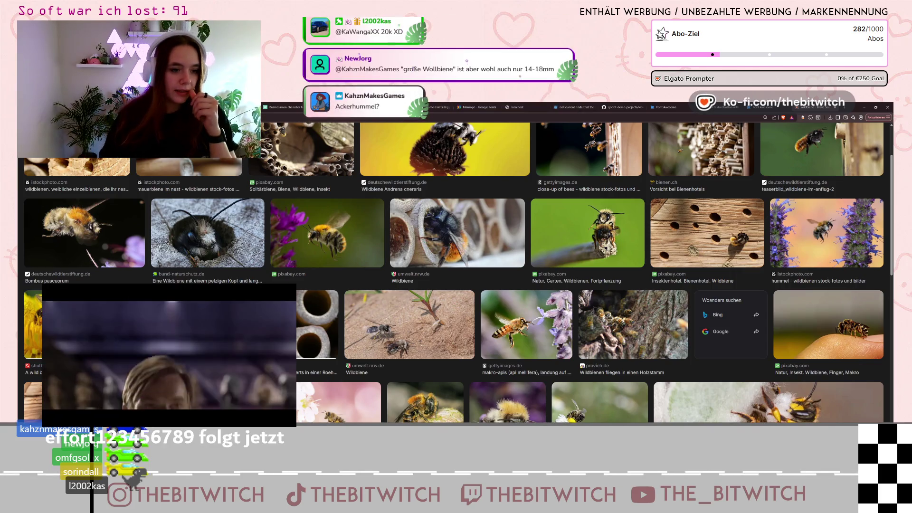
scroll(129, 165, up, 2)
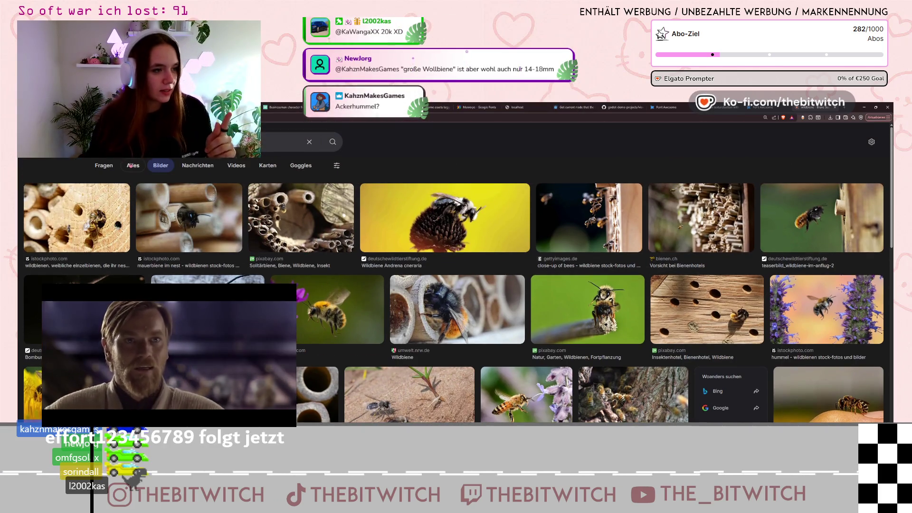
click(129, 165)
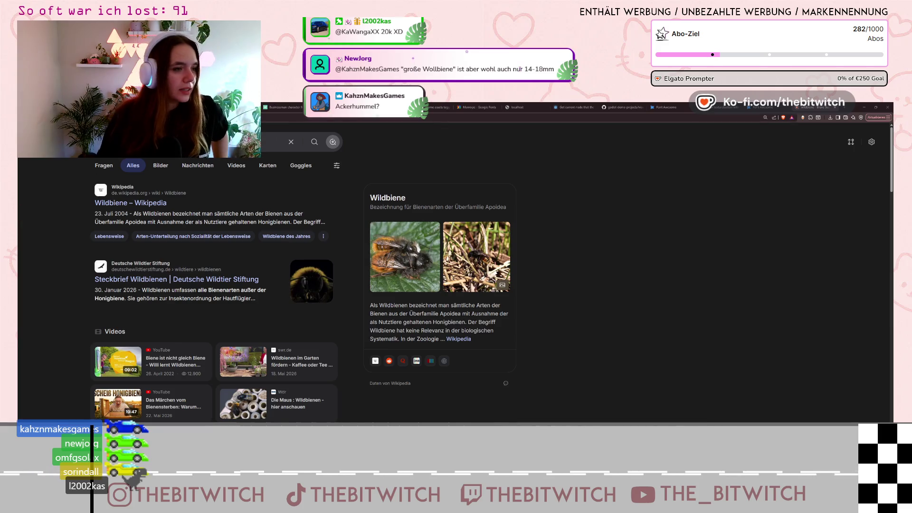
- Search Brave for 'flauschige hornisse'
click(190, 141)
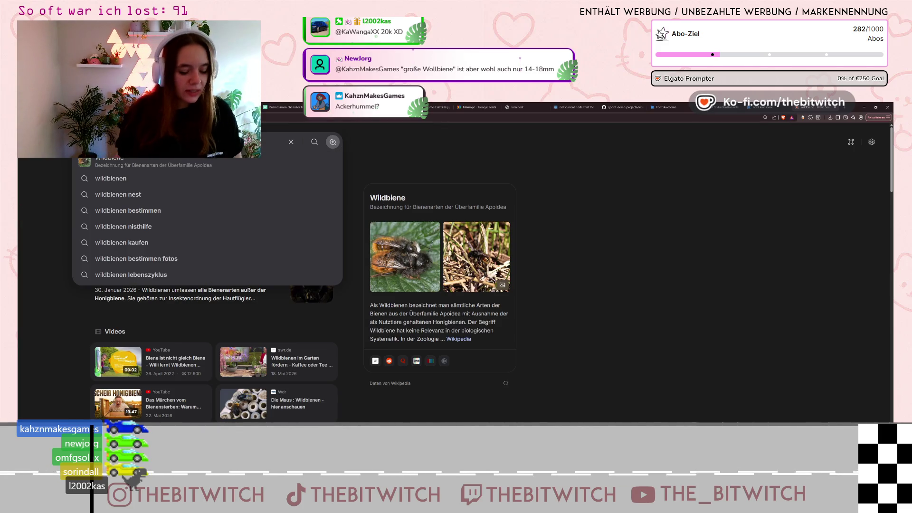
text(fla)
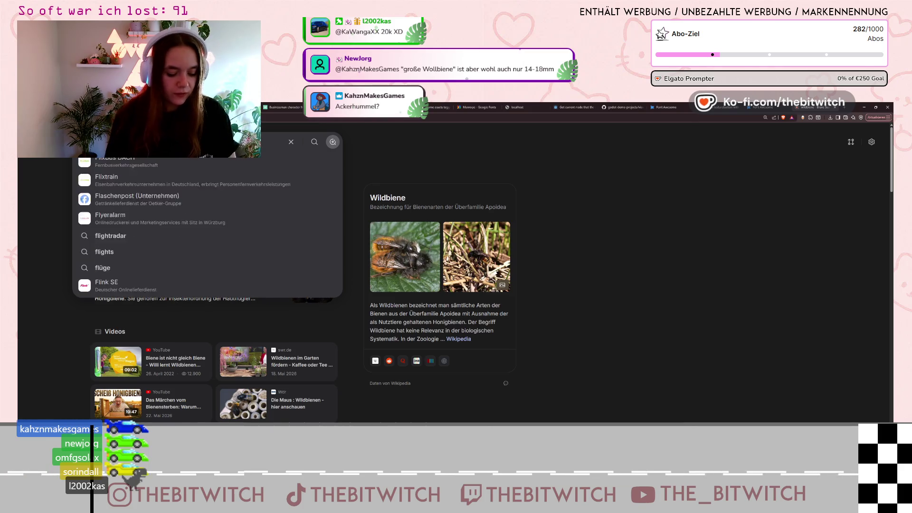
text(uschige hornisse)
key(Return)
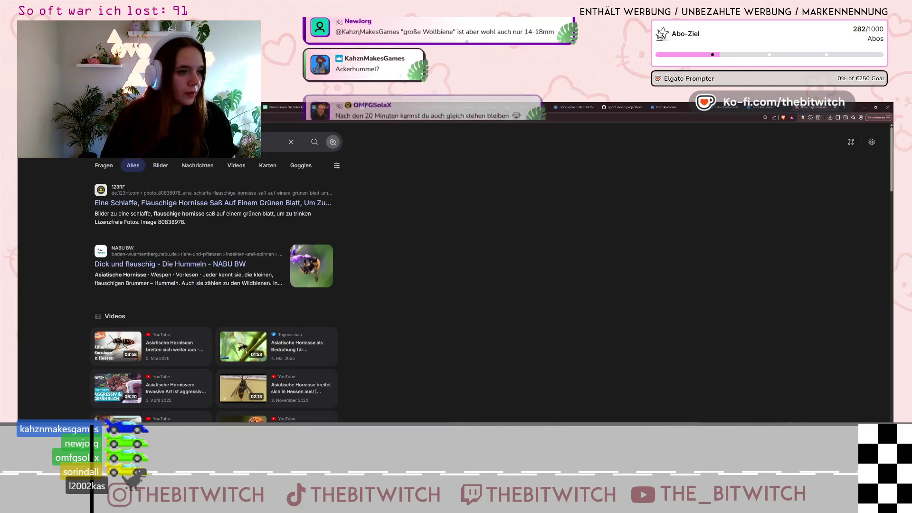
- Search 'große wespe' via the suggestion and browse its Bilder results
click(255, 162)
text(große wes)
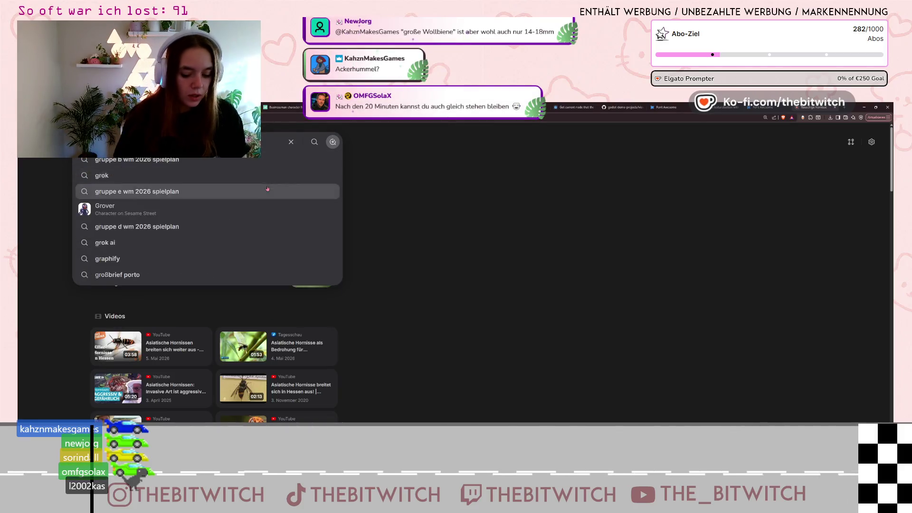
click(267, 188)
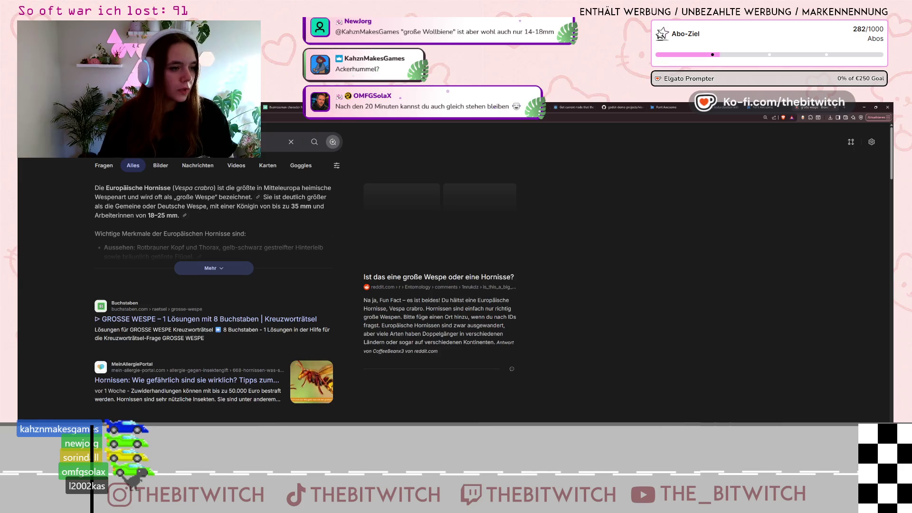
click(162, 166)
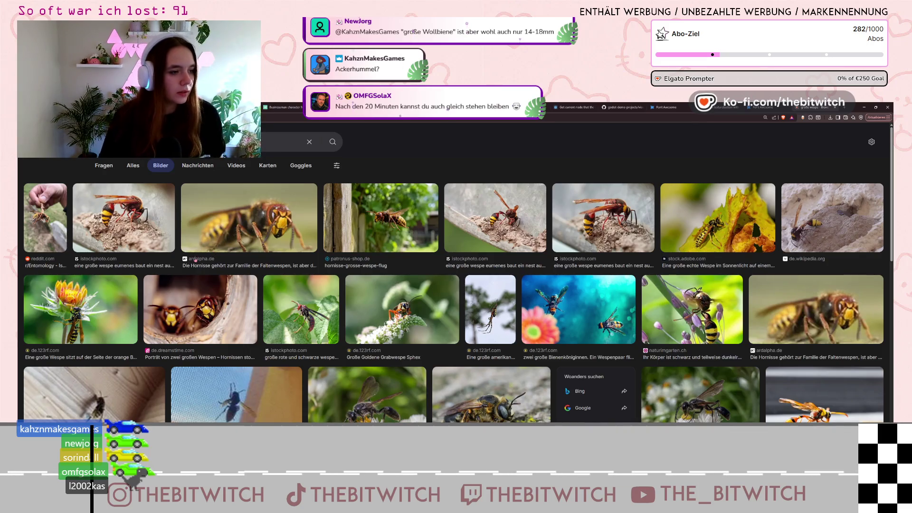
scroll(441, 252, down, 1)
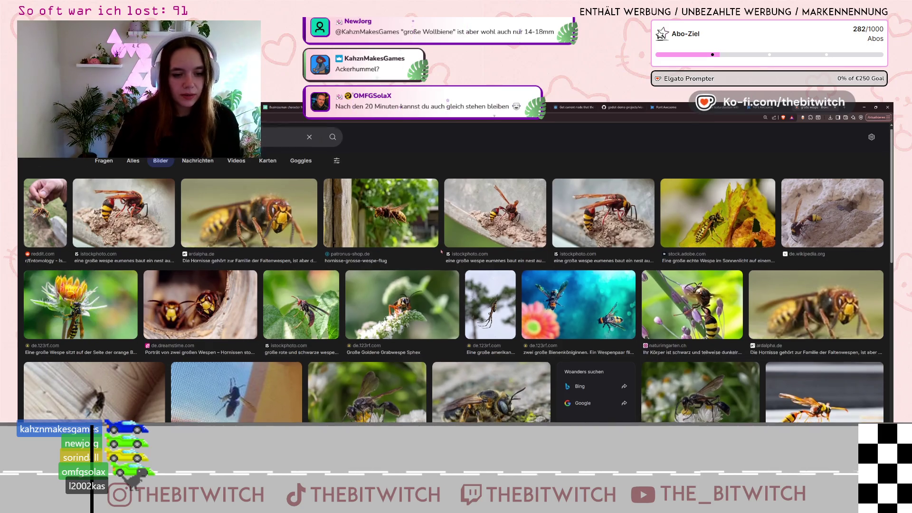
scroll(441, 252, down, 3)
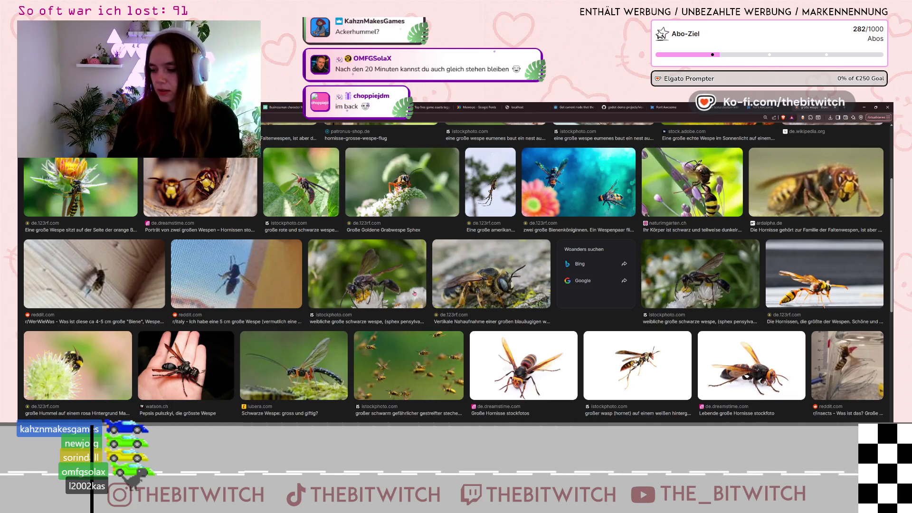
scroll(415, 292, up, 3)
click(190, 142)
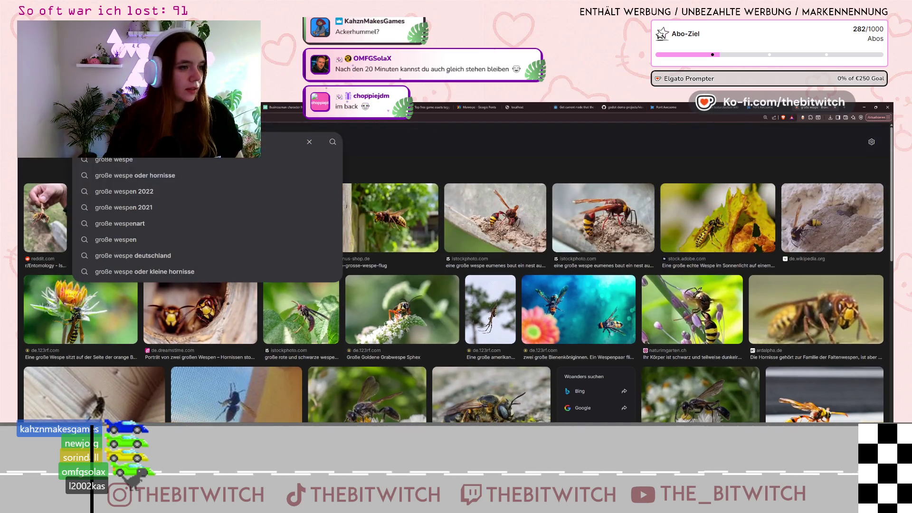
- Search for 'ackerhummel', then go back to the NABU Blaue Holzbiene article
key(ctrl+a)
text(ackerhummel)
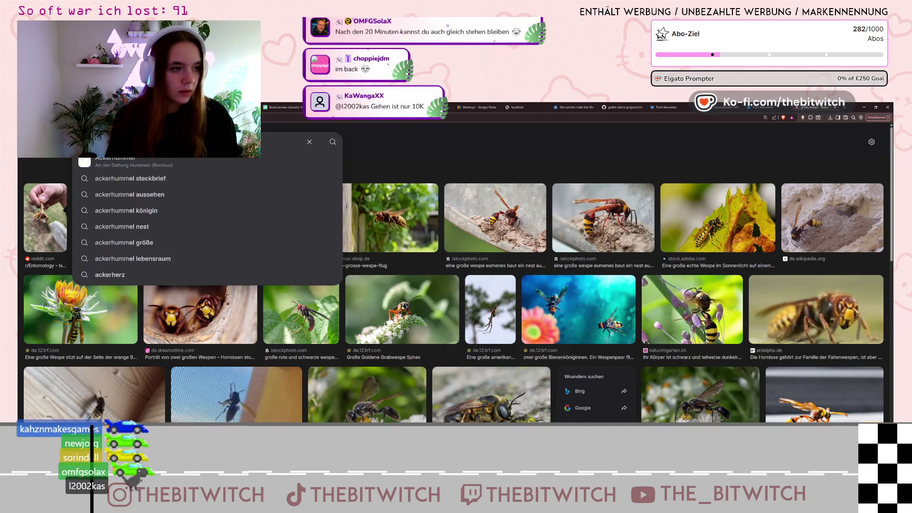
key(Return)
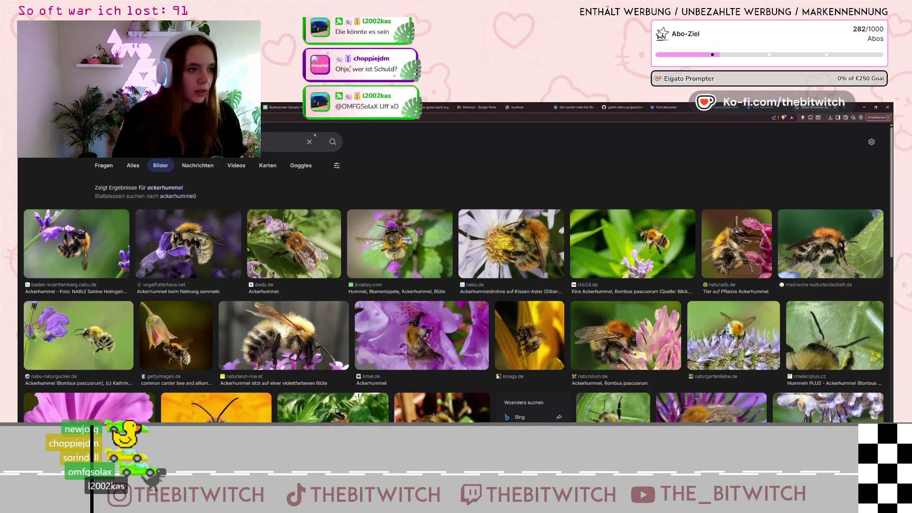
key(alt+Left)
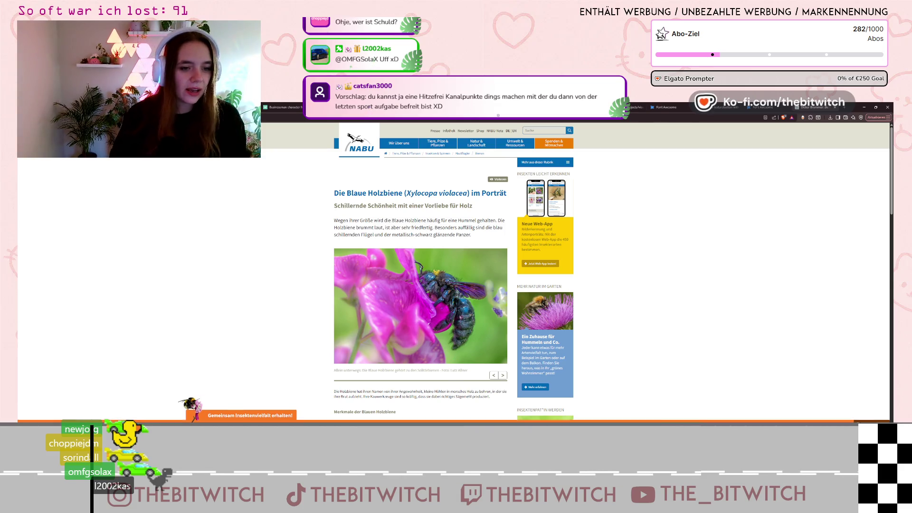
- Read through the NABU Blaue Holzbiene article, then minimize the browser to reveal Godot
scroll(420, 285, down, 1)
scroll(490, 278, down, 3)
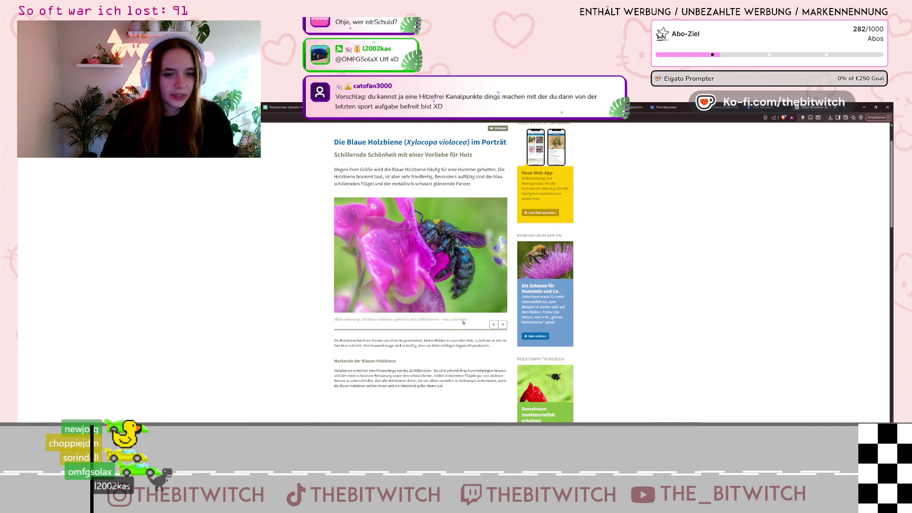
scroll(464, 315, up, 4)
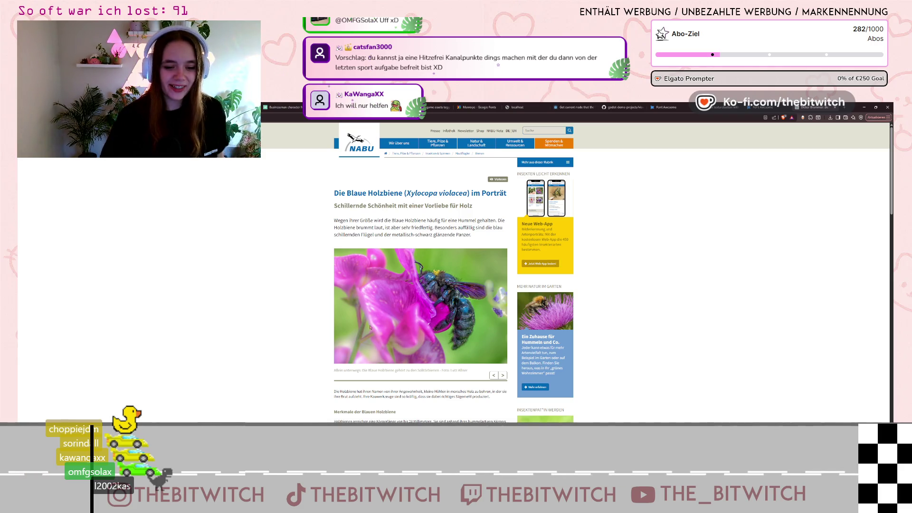
scroll(538, 243, down, 3)
scroll(538, 243, down, 3)
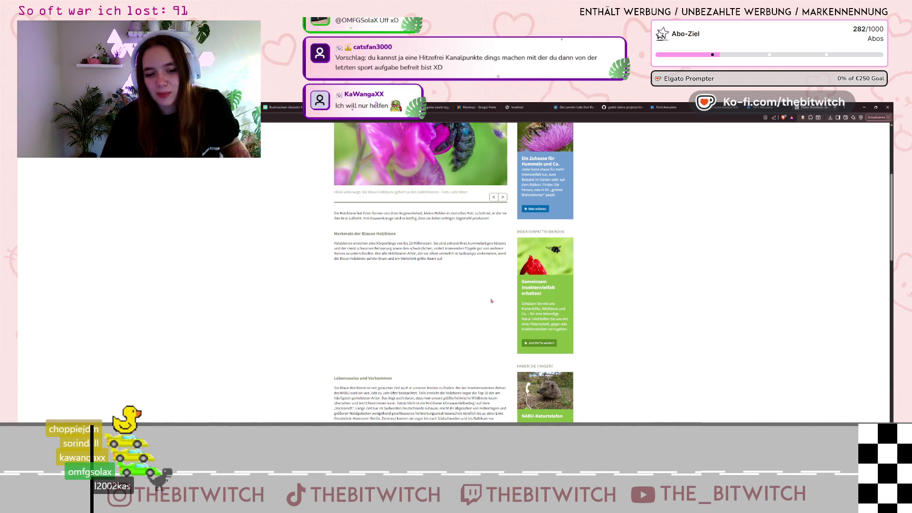
scroll(713, 258, up, 5)
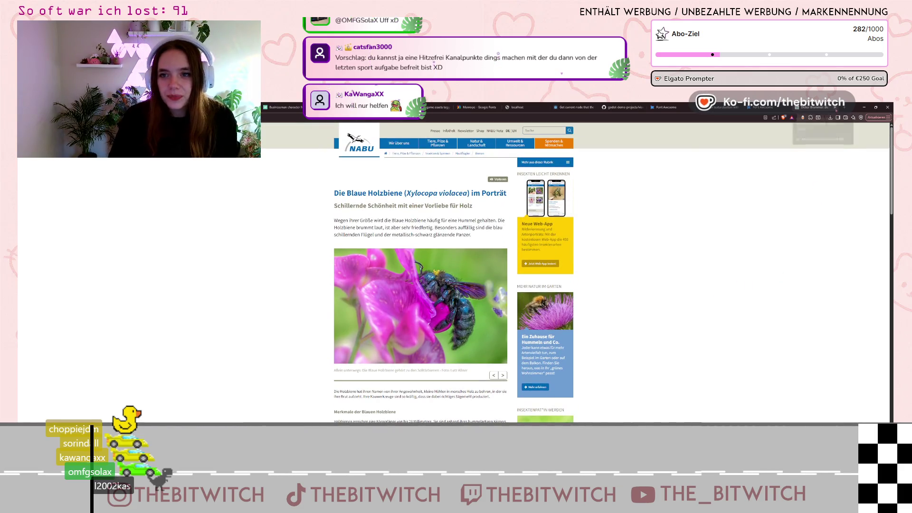
click(864, 107)
click(864, 107)
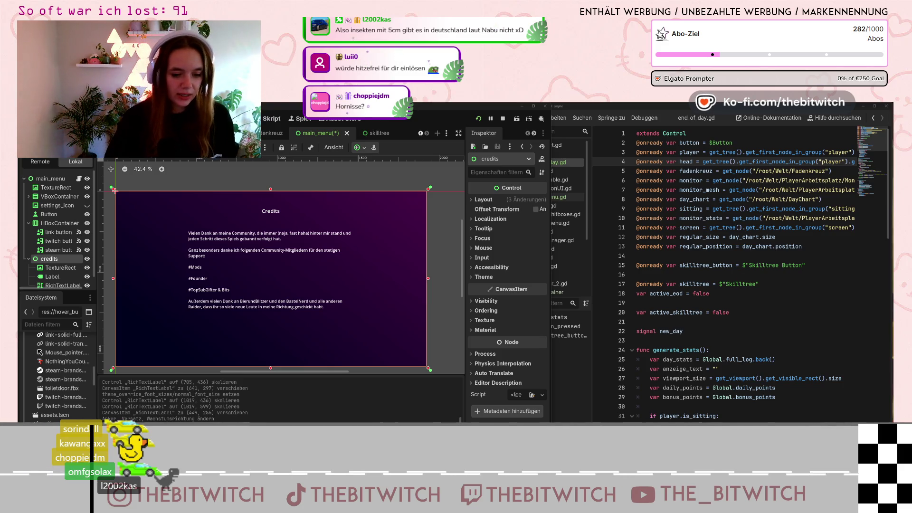
- Switch from Godot to the browser showing Font Awesome's 'steam' icon search
key(alt+Tab)
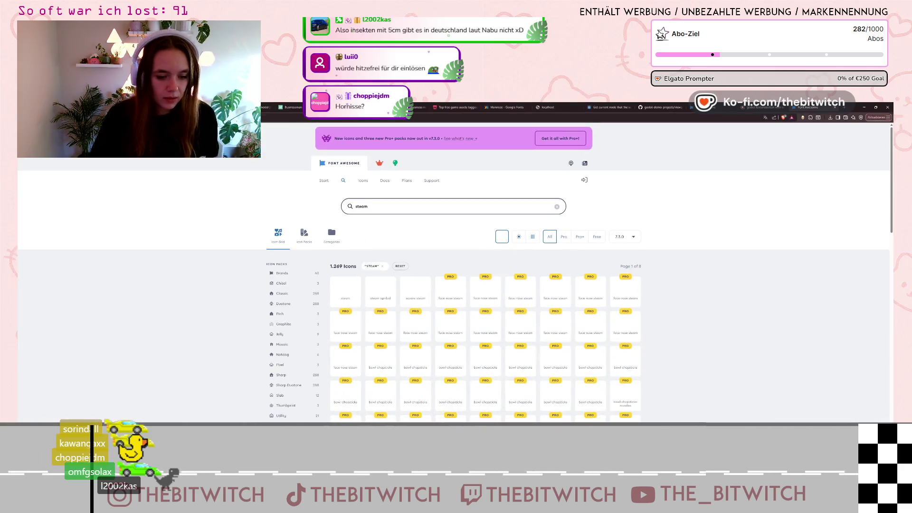
- Search 'große hornisse' in a new tab and expand the full AI answer
key(ctrl+t)
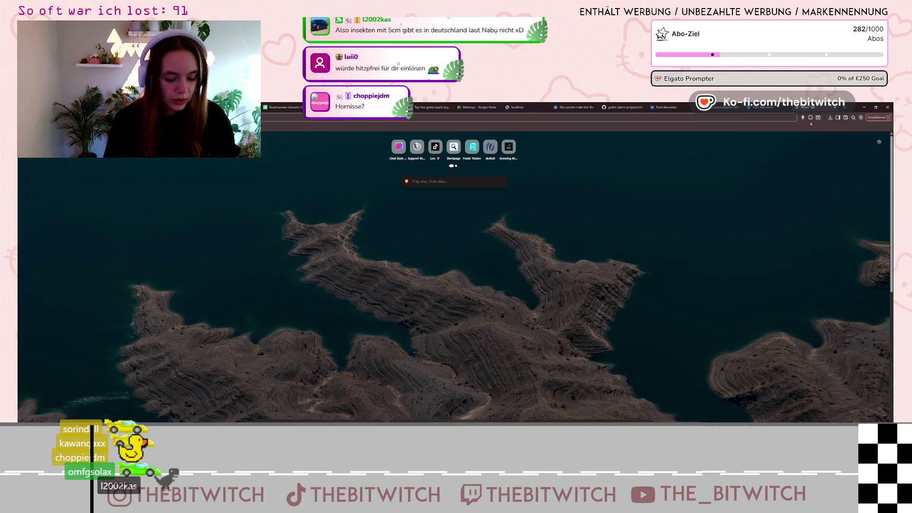
text(große hornisse)
key(Return)
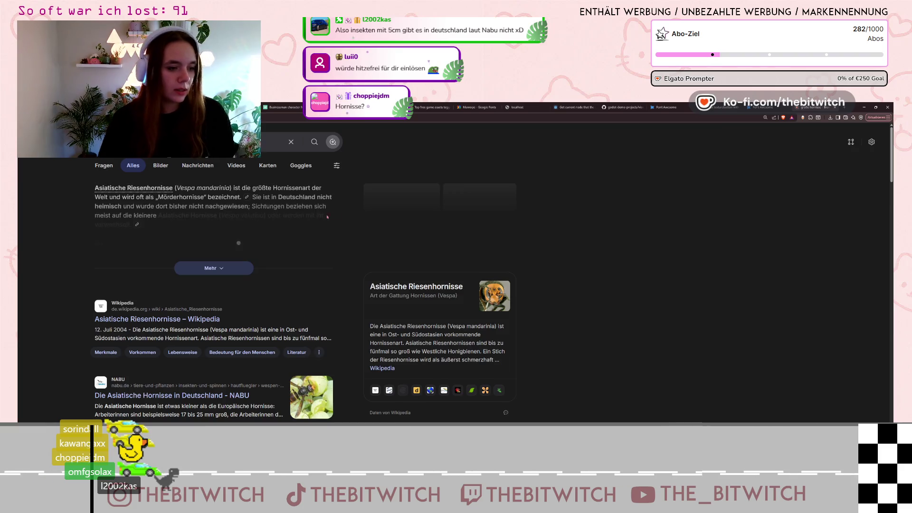
click(231, 274)
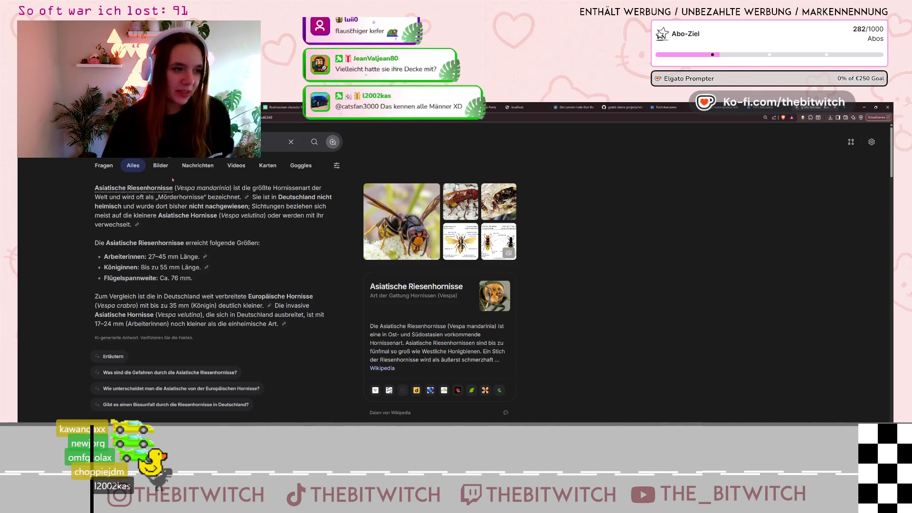
- Browse the hornet image results, then return to the Font Awesome steam search
click(161, 166)
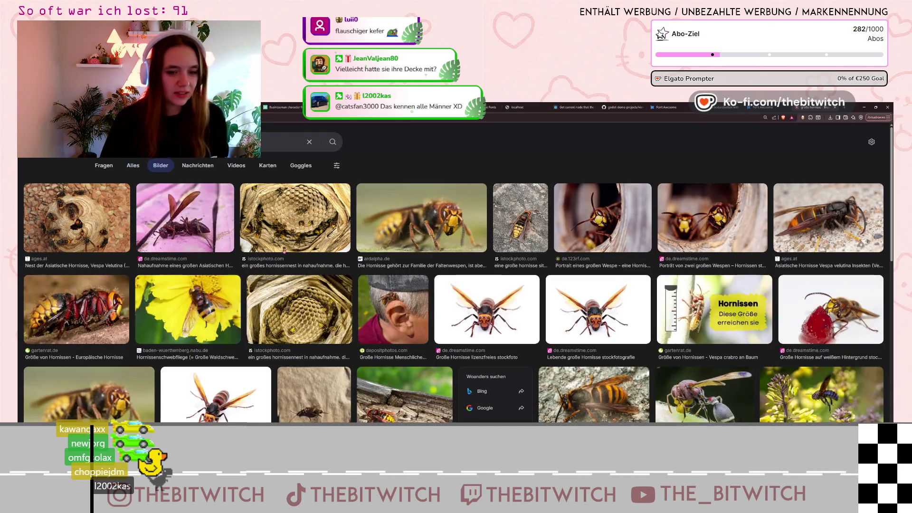
scroll(456, 271, down, 2)
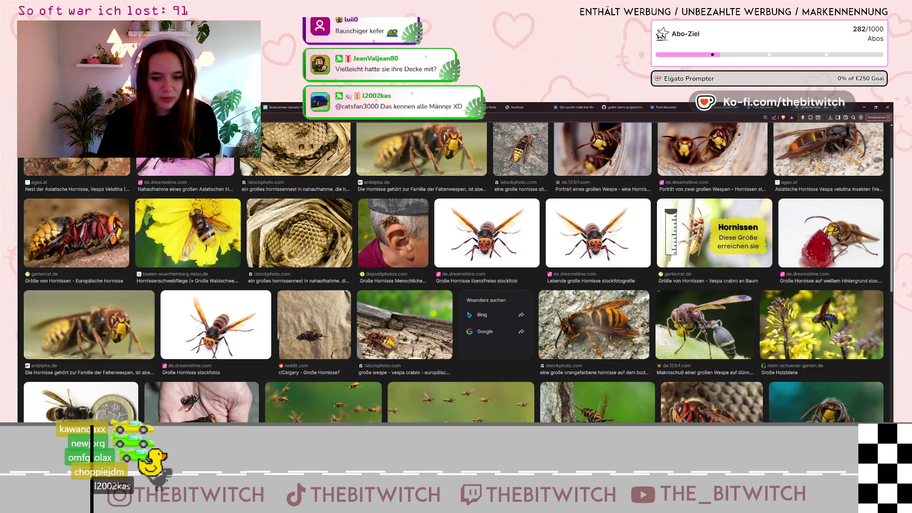
scroll(777, 337, down, 2)
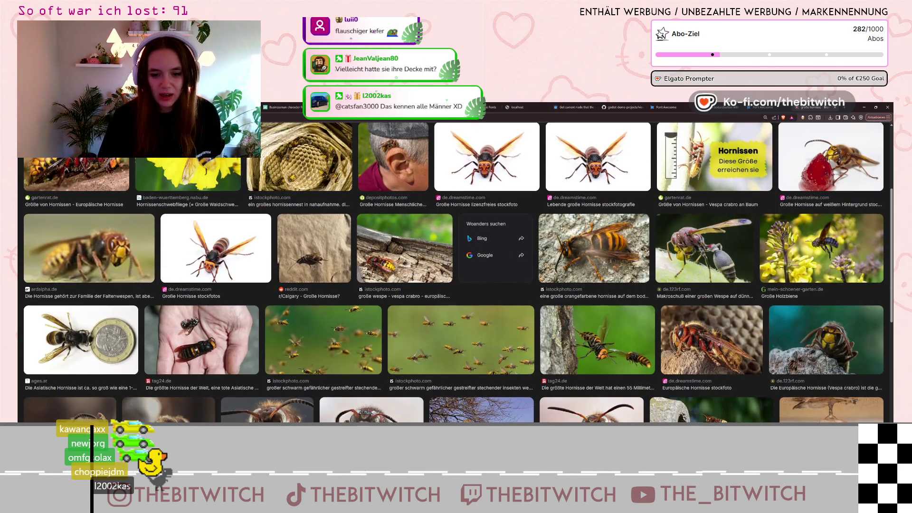
scroll(456, 271, down, 1)
scroll(456, 270, down, 2)
scroll(693, 322, down, 3)
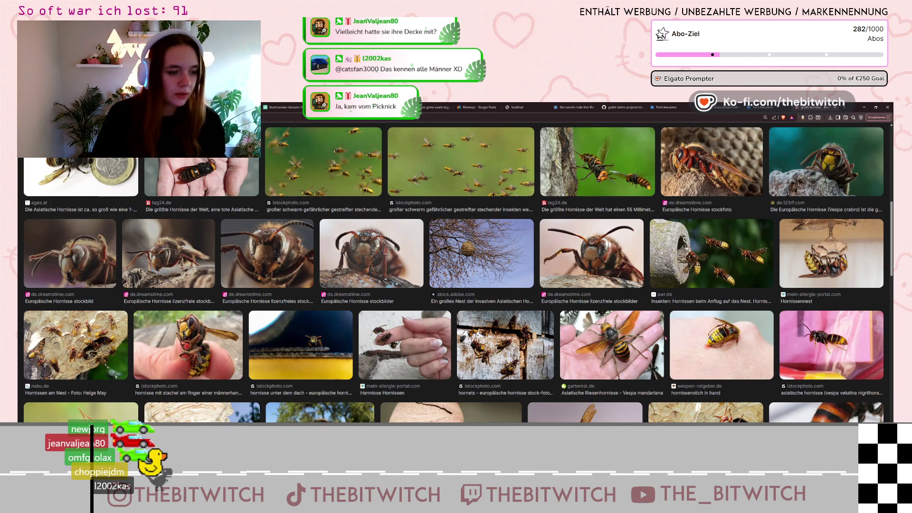
scroll(629, 337, down, 3)
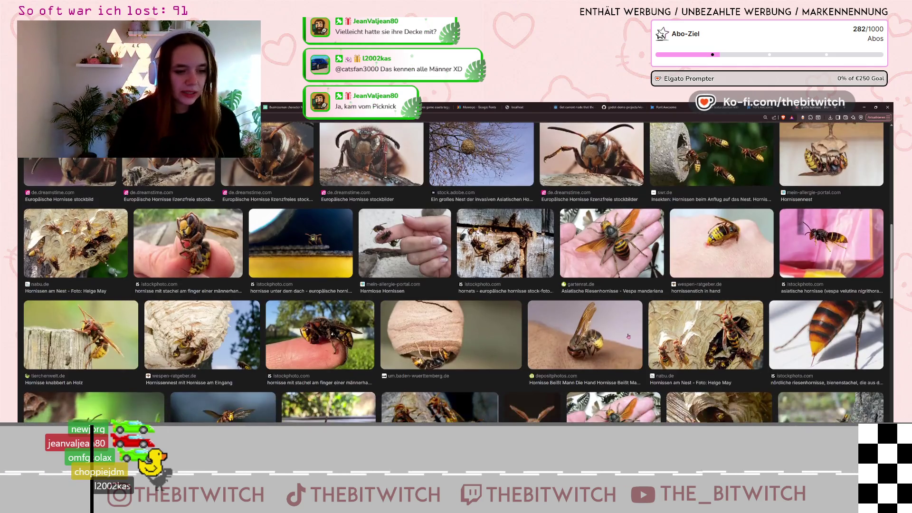
scroll(690, 231, down, 2)
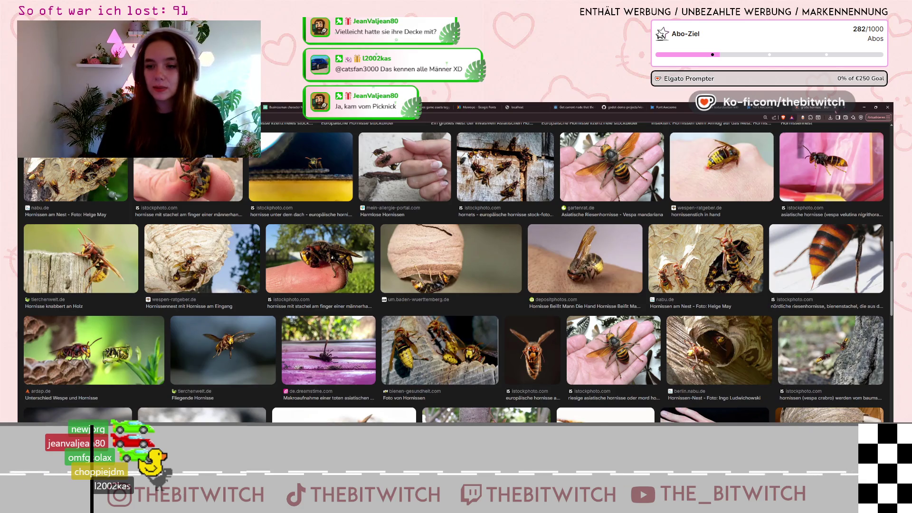
key(ctrl+shift+Tab)
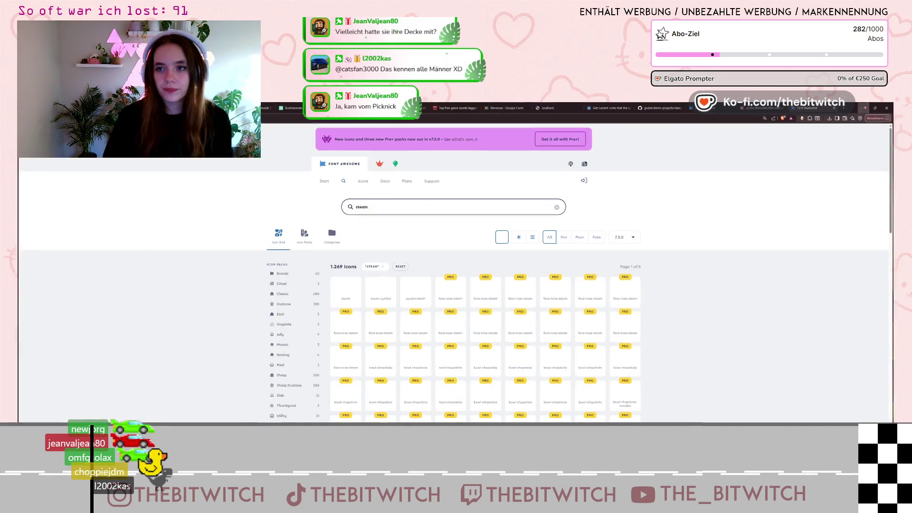
- In Notion, widen the Projektplan board and drag the Credits card into Erledigt
key(alt+Tab)
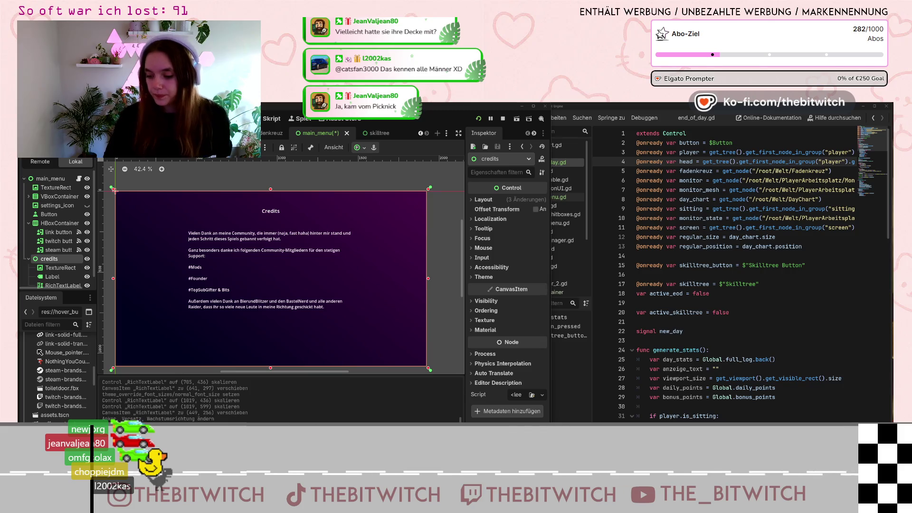
key(alt+Tab)
drag(627, 142, 626, 143)
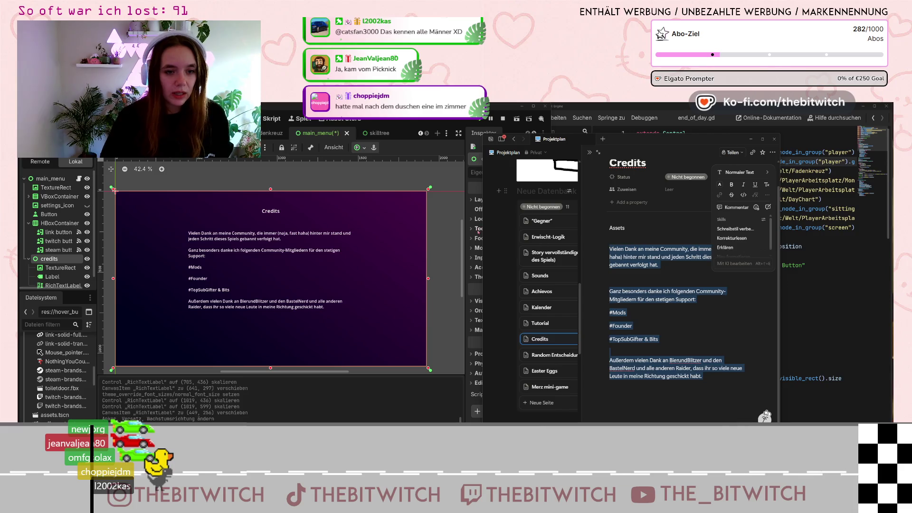
drag(483, 229, 144, 228)
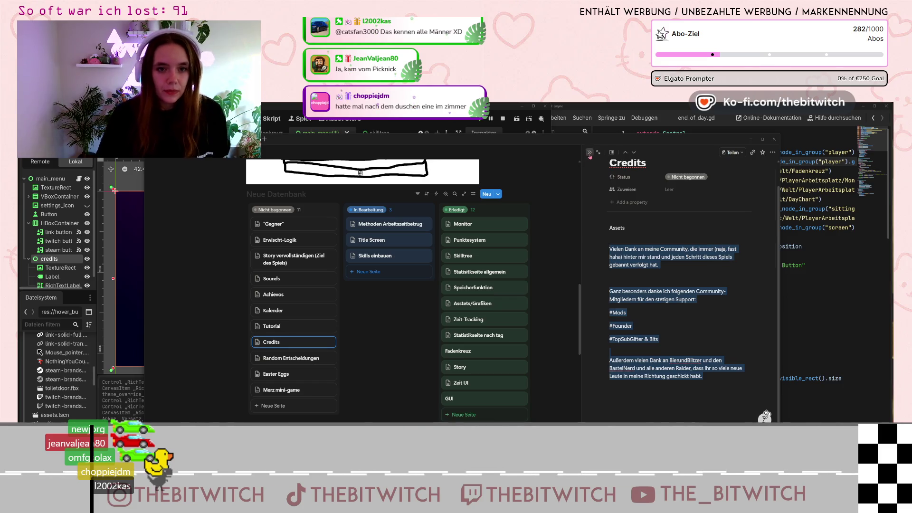
click(590, 153)
mouse_move(378, 344)
mouse_down()
mouse_move(468, 301)
mouse_move(569, 229)
mouse_up()
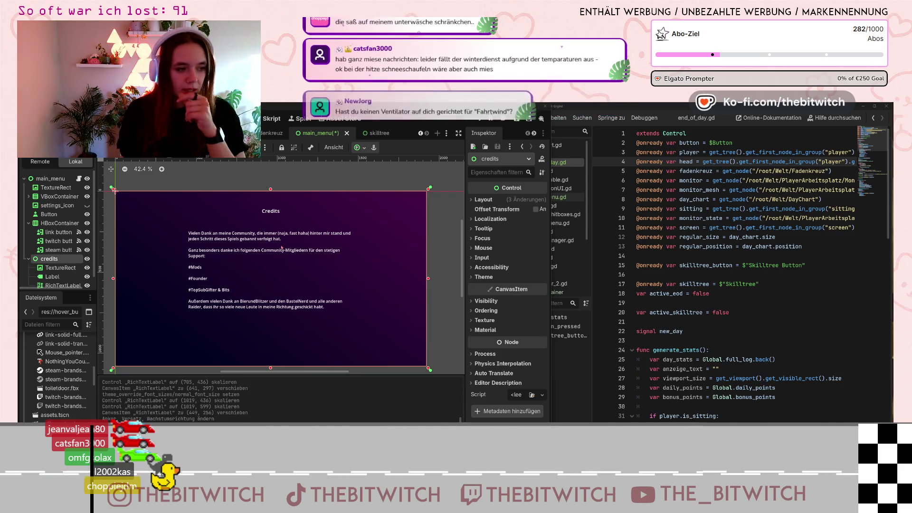
- Paste a copy of the main menu Button under the credits TextureRect and move it bottom-centre
click(52, 214)
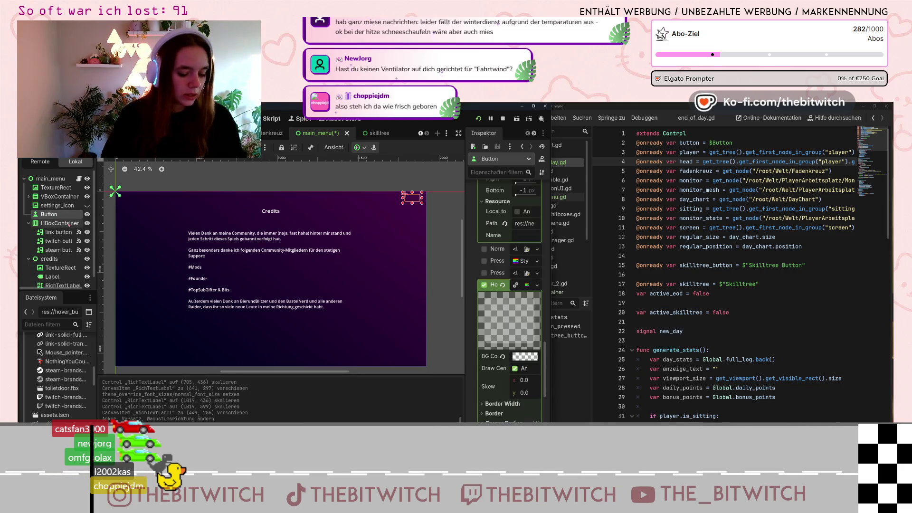
click(61, 268)
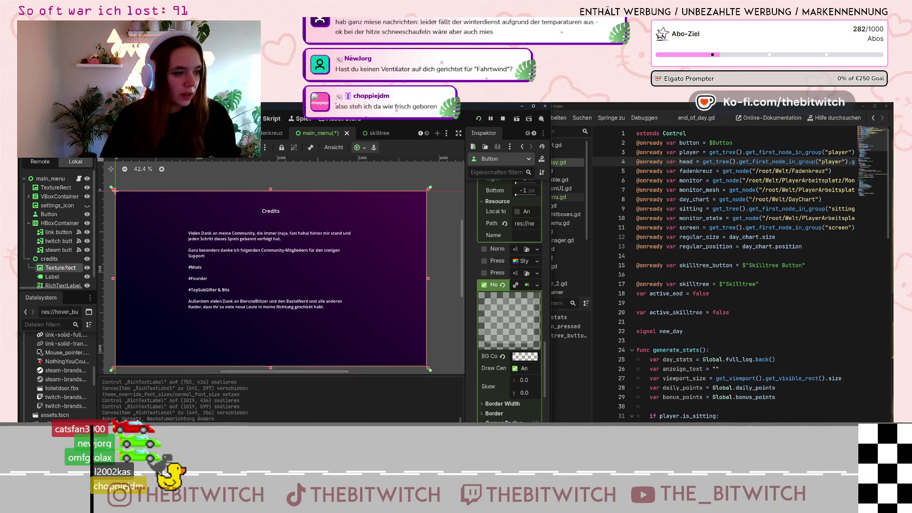
key(ctrl+v)
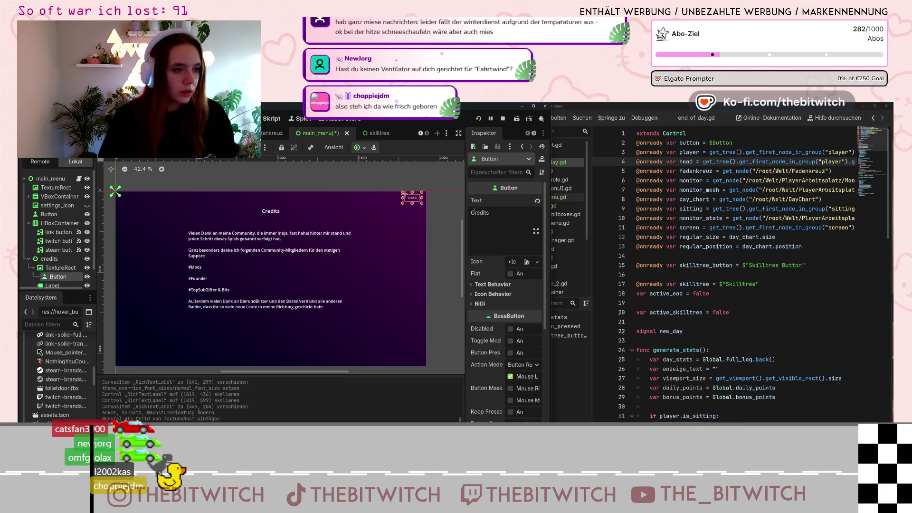
drag(58, 277, 49, 279)
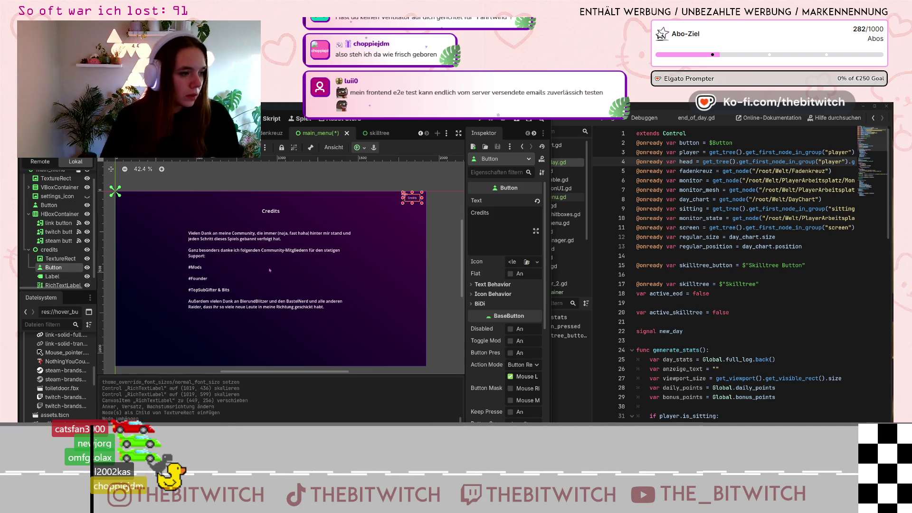
mouse_move(411, 198)
mouse_down()
mouse_move(325, 267)
mouse_move(276, 349)
mouse_move(267, 346)
mouse_up()
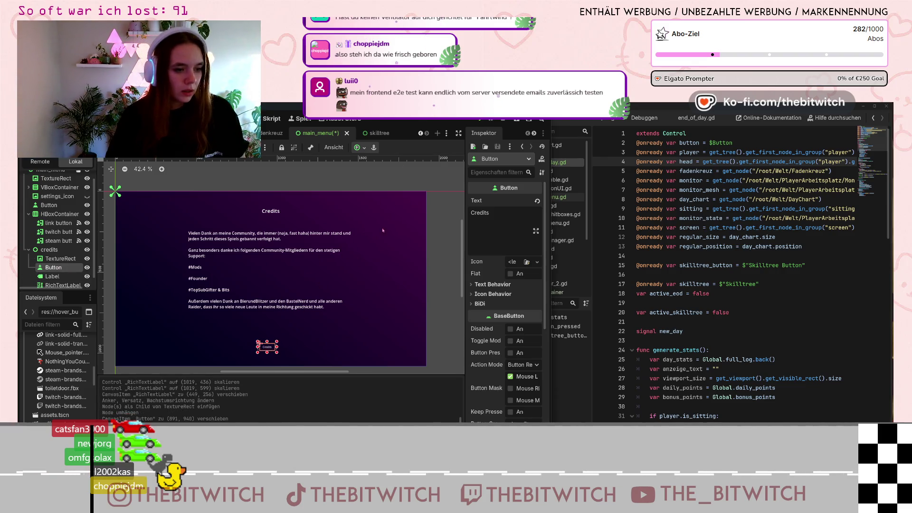
- Anchor the Credits button with the Center Bottom preset
click(358, 147)
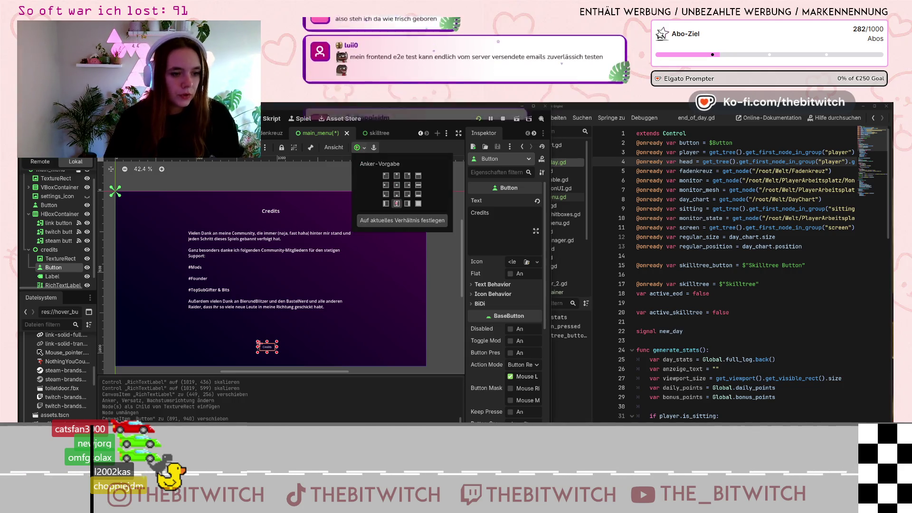
click(397, 193)
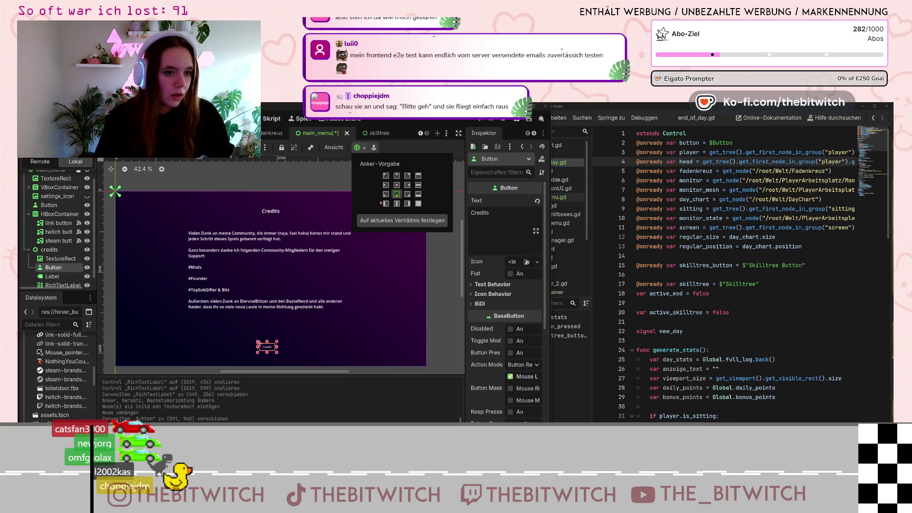
click(397, 194)
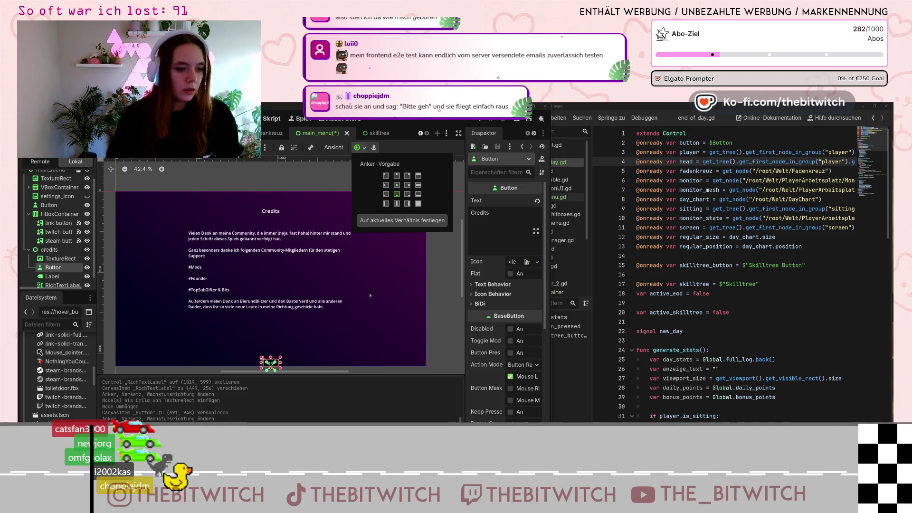
scroll(492, 371, down, 5)
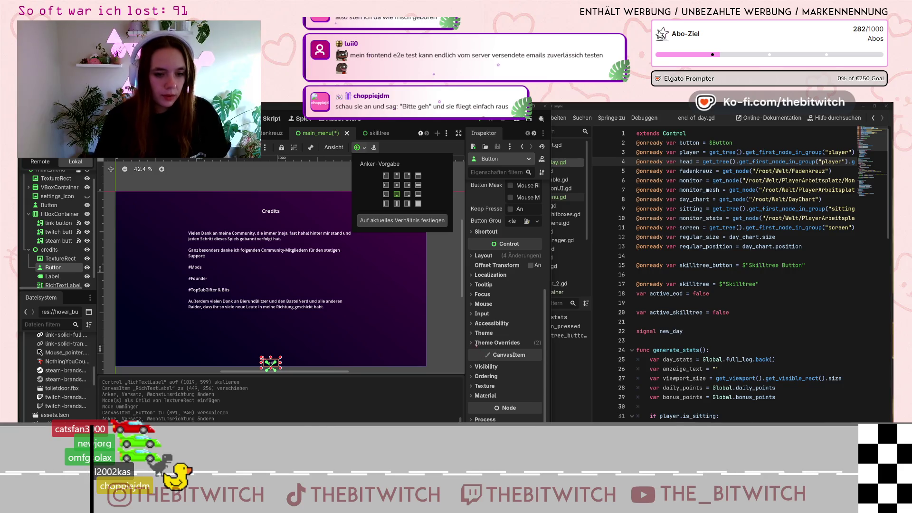
click(474, 259)
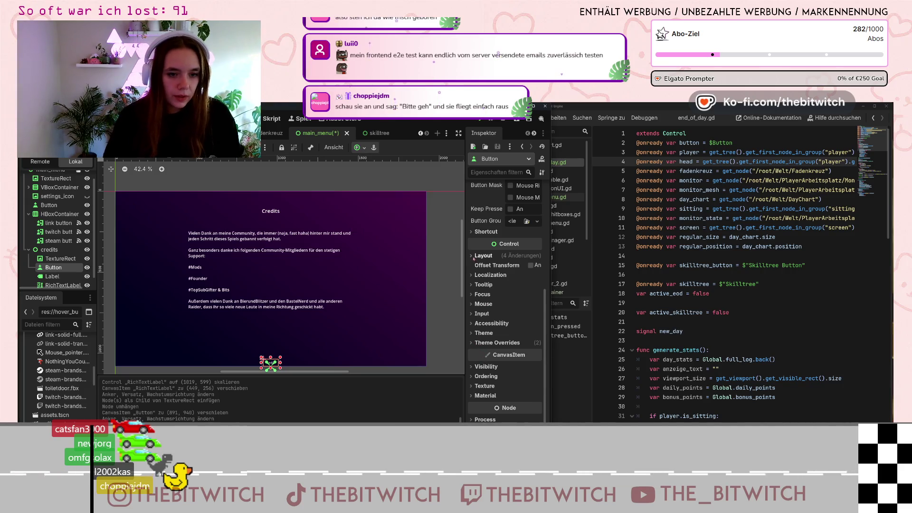
- Adjust the button's Layout > Transform position y, entering 1038, then nudging it to 1002
click(473, 259)
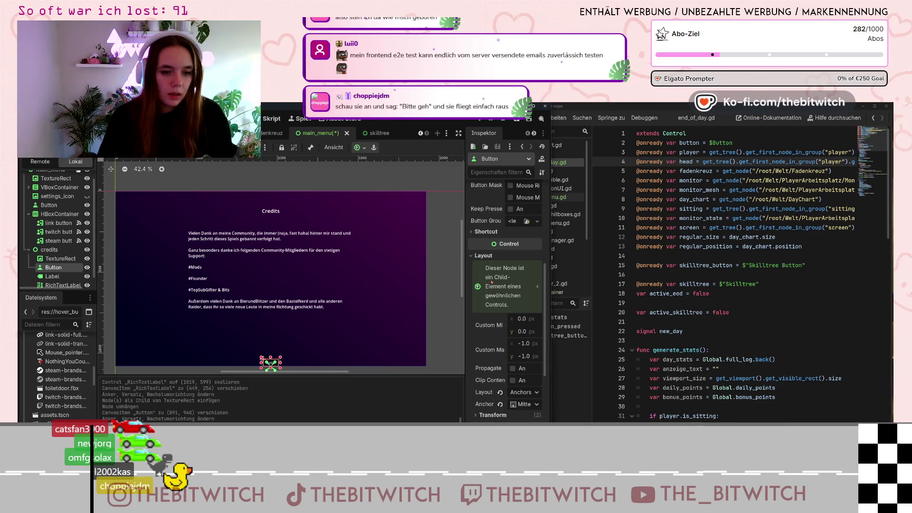
scroll(491, 281, down, 2)
click(476, 347)
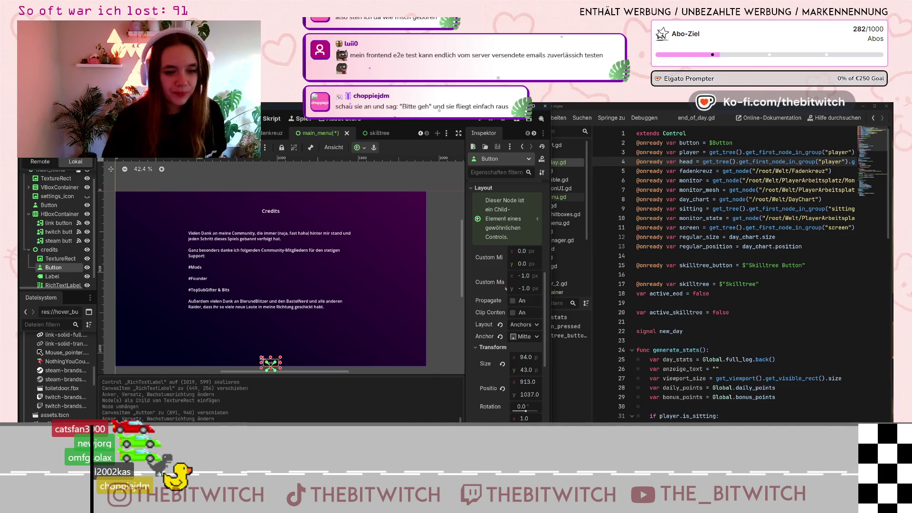
scroll(509, 334, down, 2)
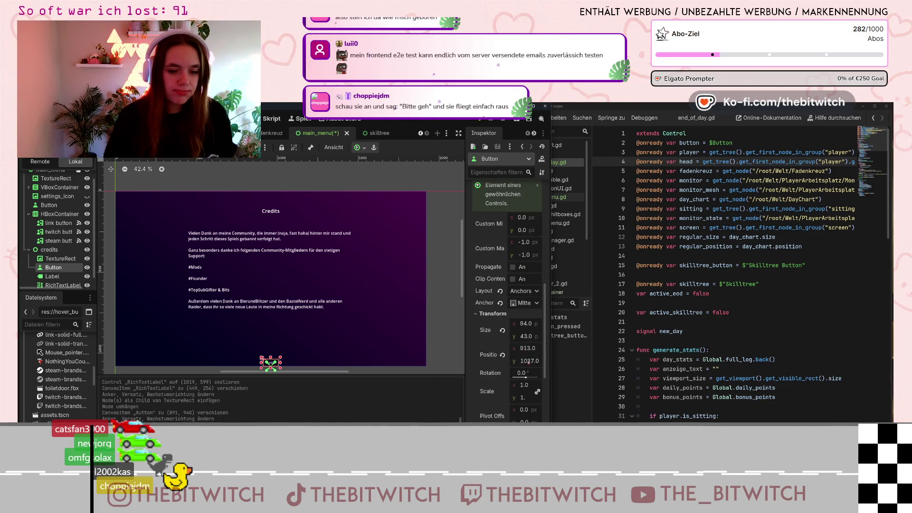
click(528, 360)
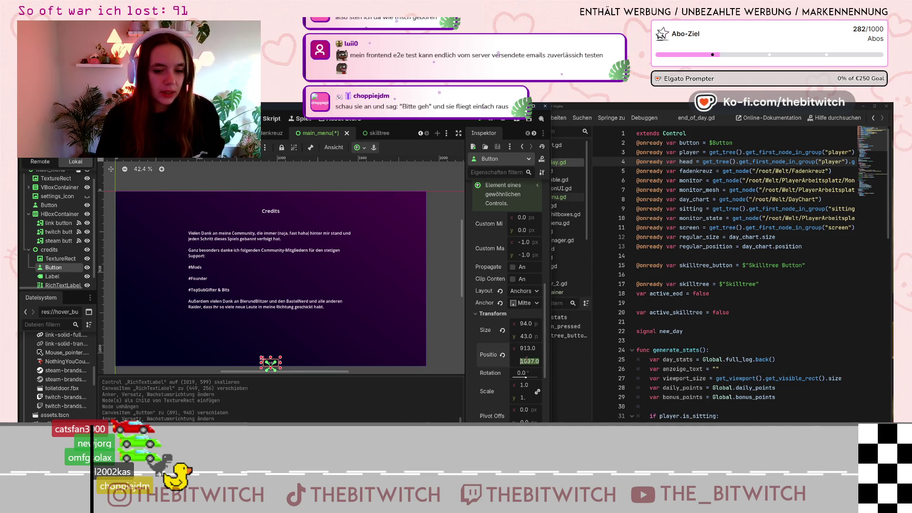
text(1038)
key(Return)
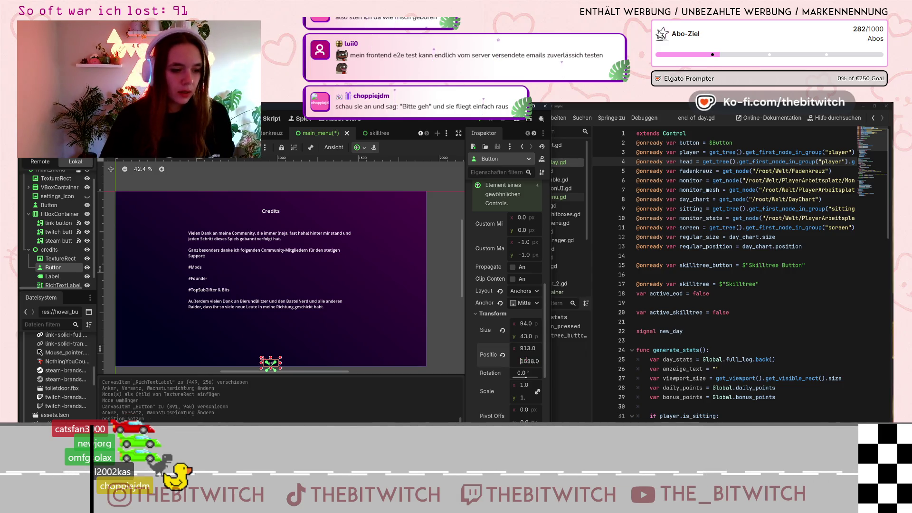
drag(526, 360, 526, 360)
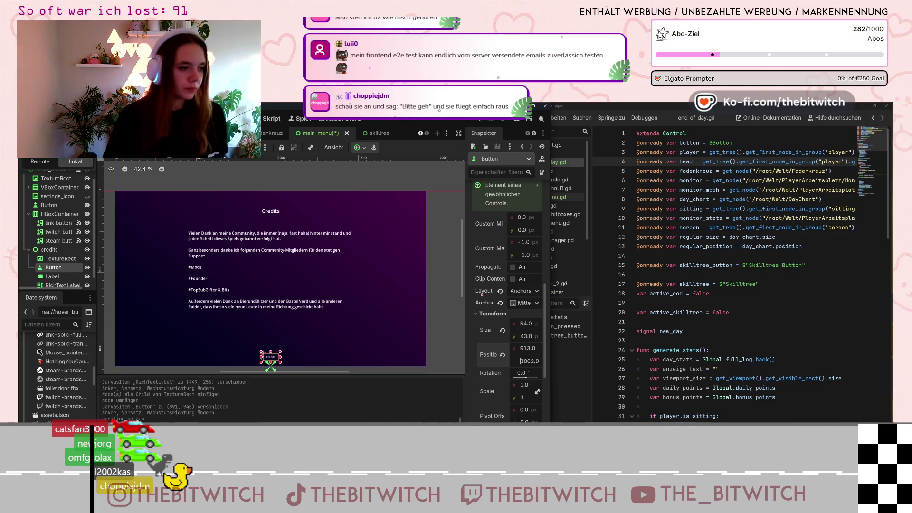
scroll(494, 271, up, 5)
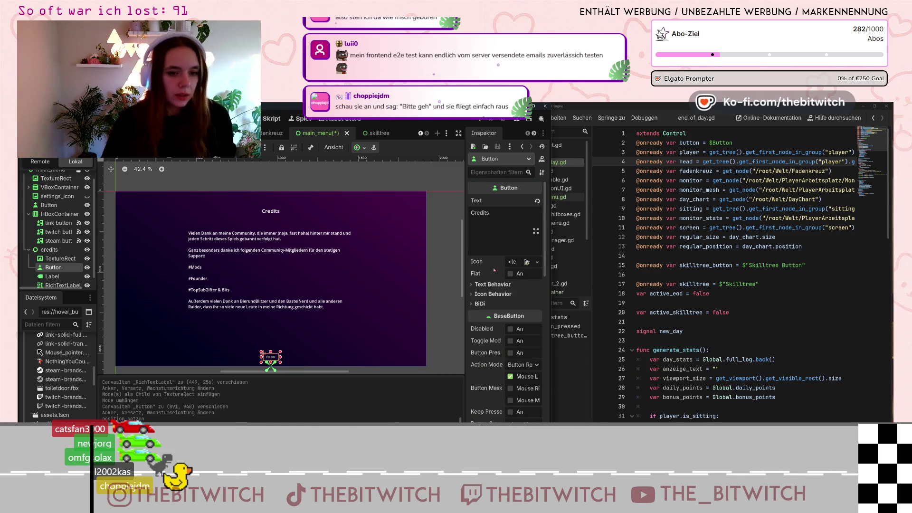
- Relabel the credits button 'Schließen' and widen it to 113 × 43
double_click(493, 245)
text(Schließe)
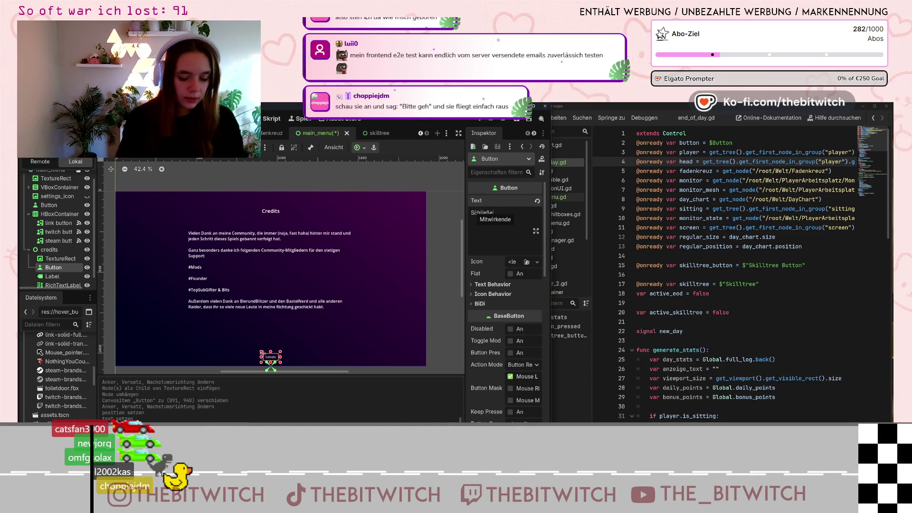
text(n)
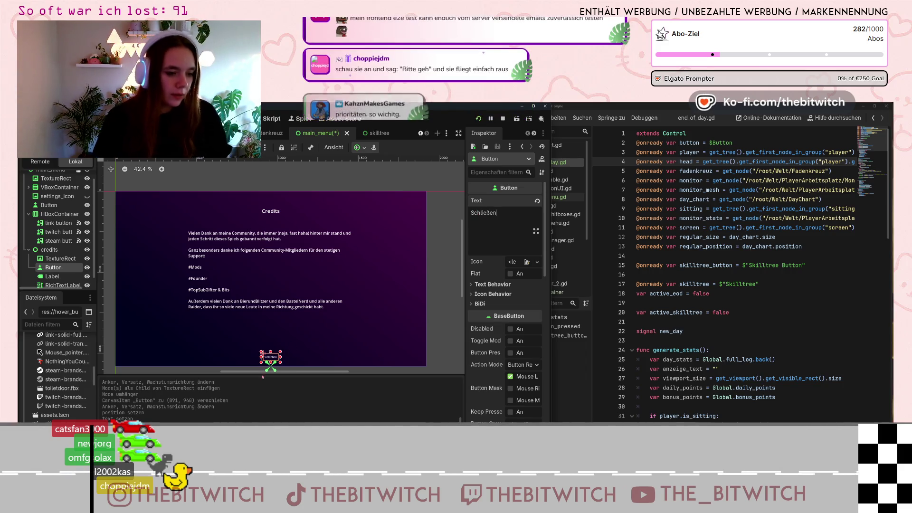
scroll(283, 289, down, 2)
scroll(269, 338, up, 10)
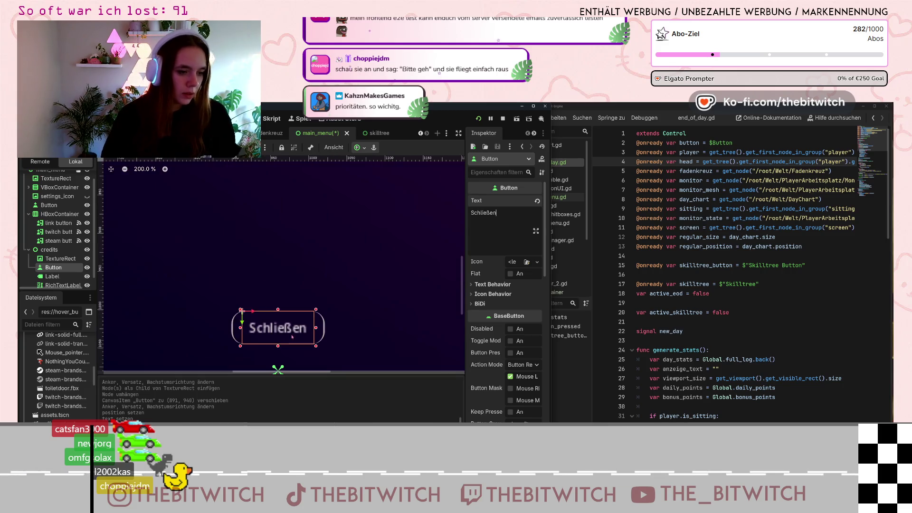
drag(316, 328, 322, 328)
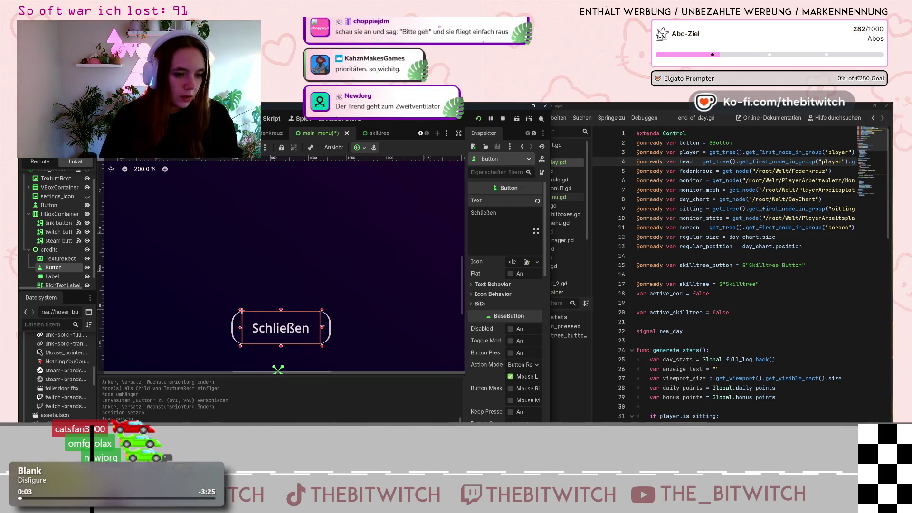
drag(241, 310, 232, 311)
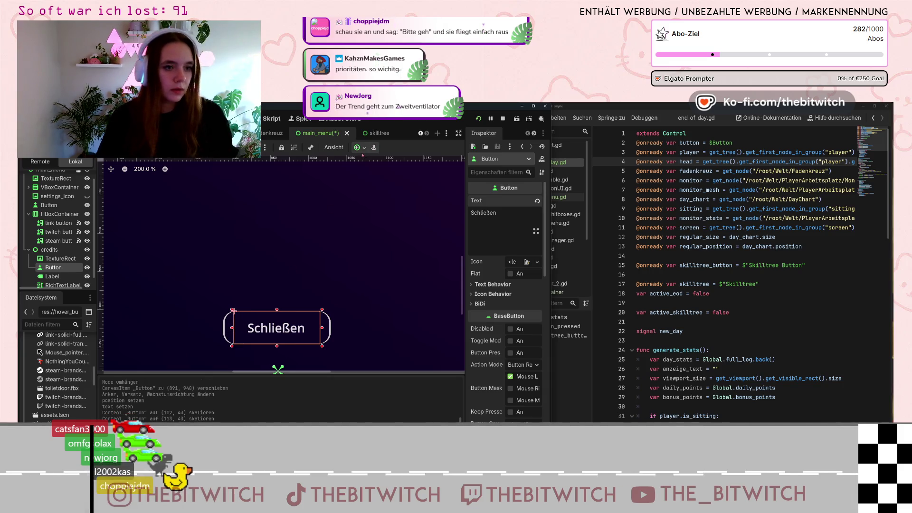
- Reapply the Center Bottom anchor preset and adjust the button's position y to 973.93
click(364, 147)
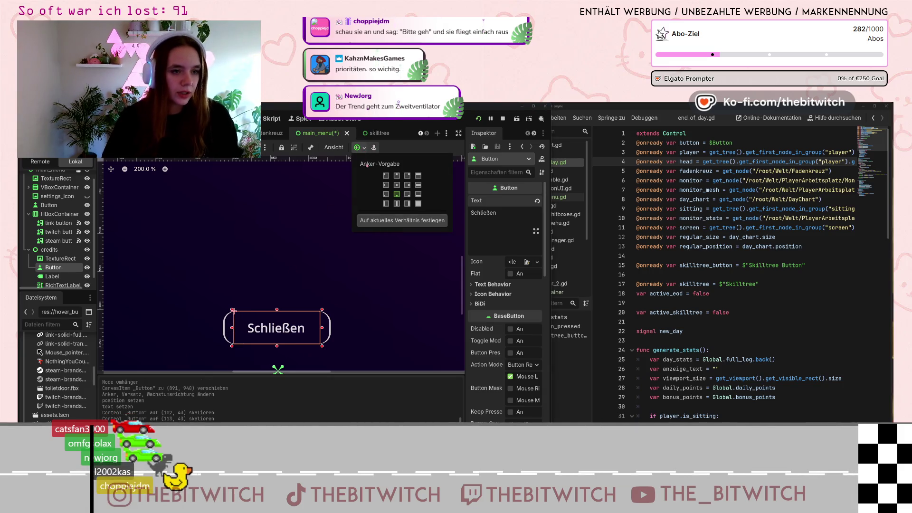
click(396, 194)
scroll(541, 323, down, 10)
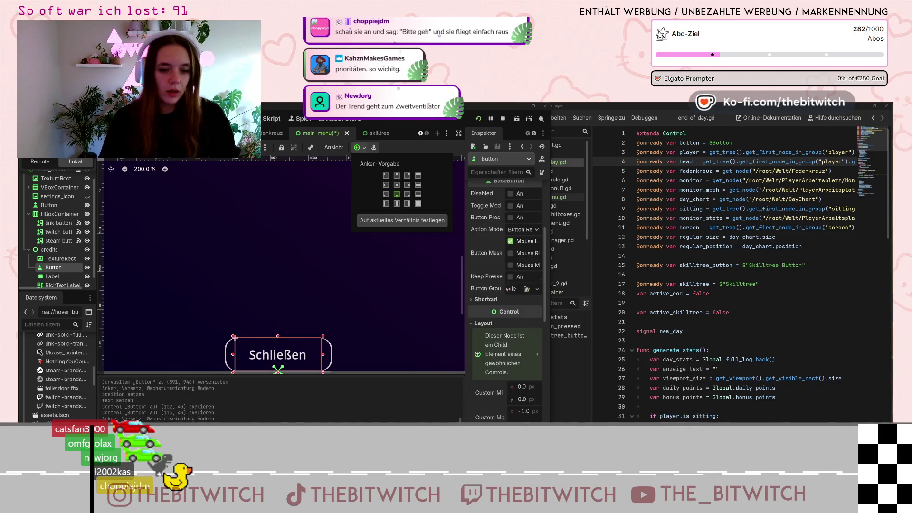
scroll(542, 324, down, 4)
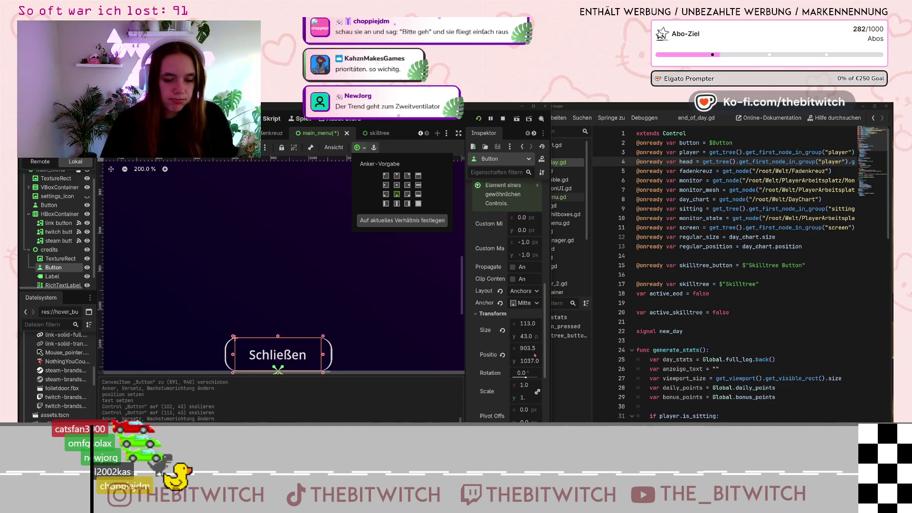
click(533, 359)
drag(531, 361, 532, 366)
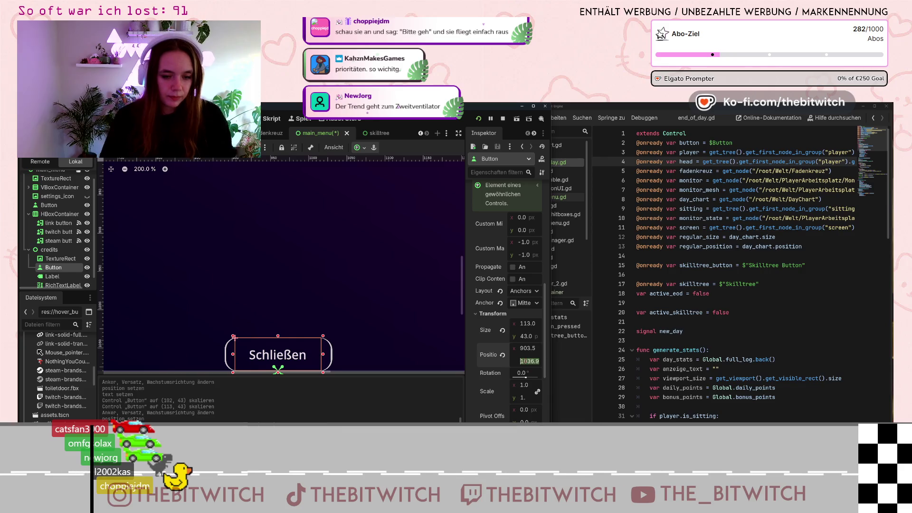
key(Down)
key(Down)
key(Down)
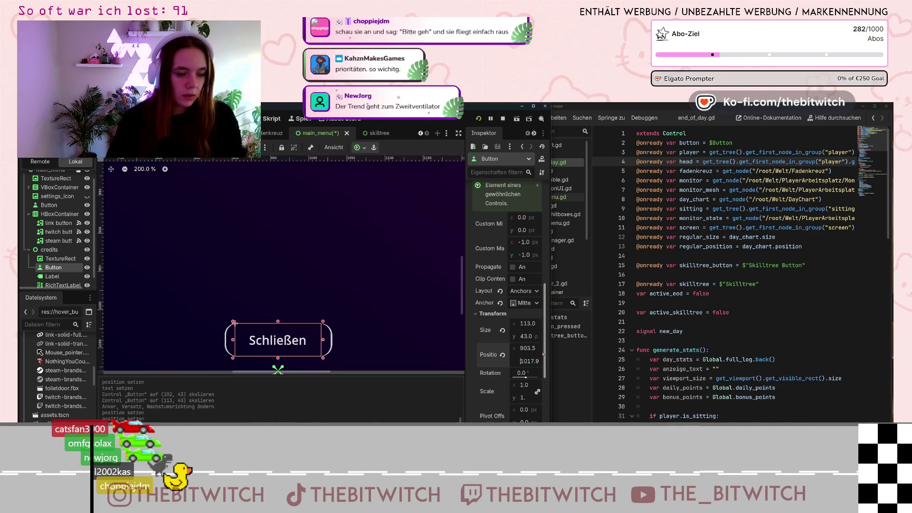
key(Down)
key(Down)
key(Down)
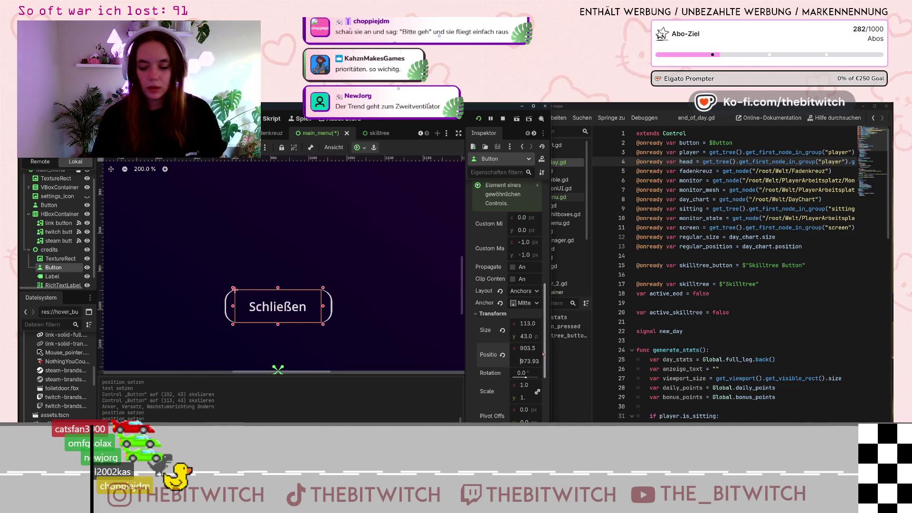
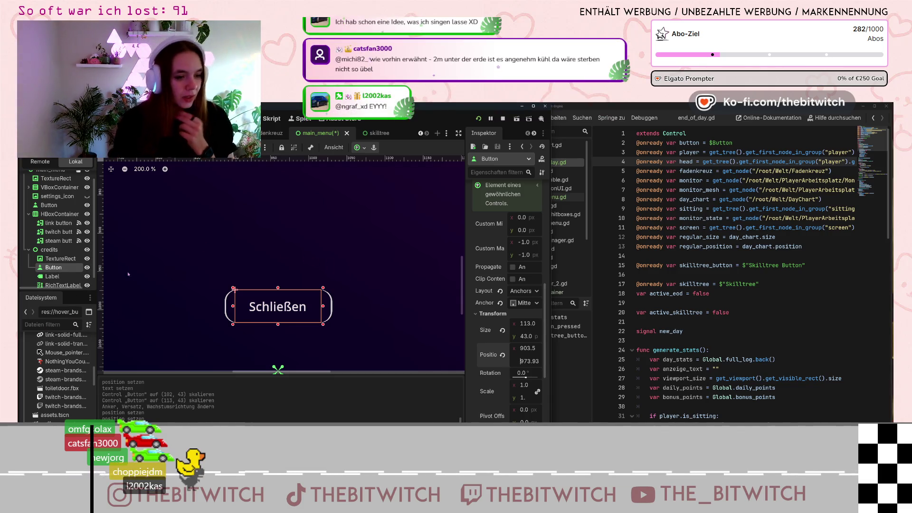
- Hide the credits panel in the editor by switching off its visibility eye
scroll(143, 280, down, 3)
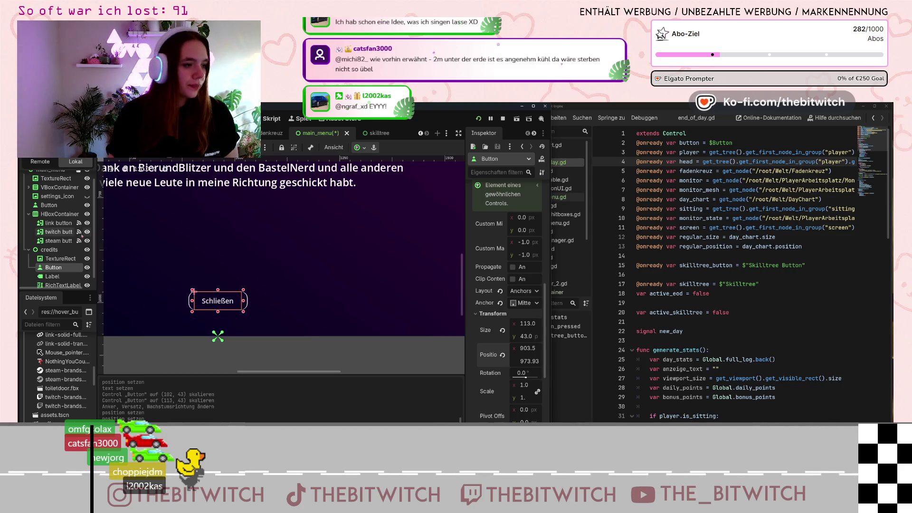
scroll(87, 232, up, 1)
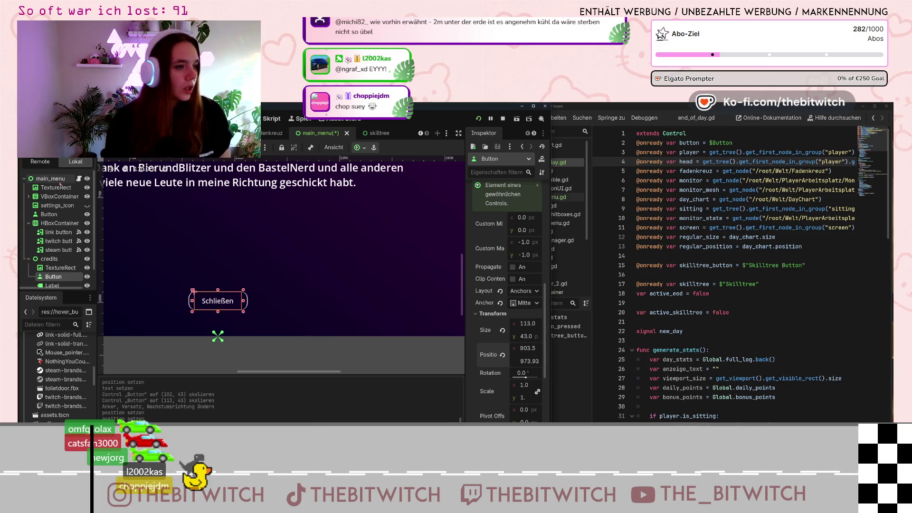
scroll(85, 284, down, 1)
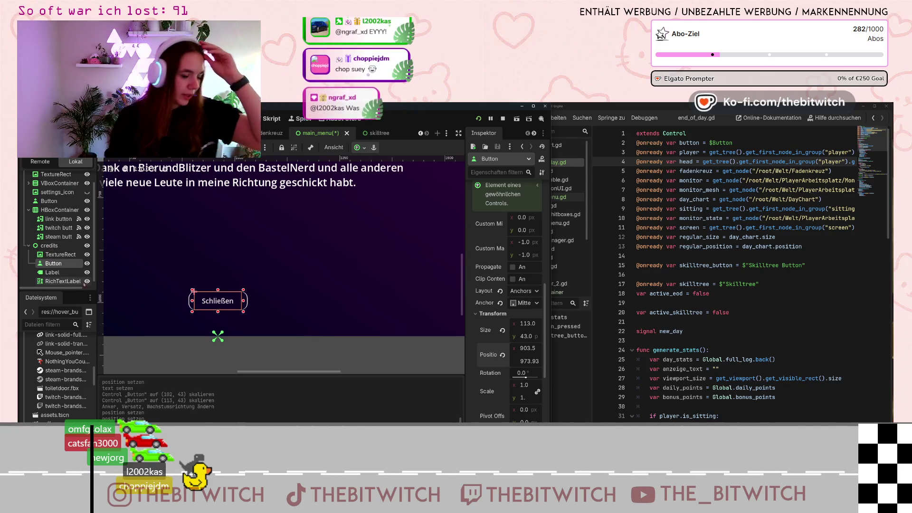
scroll(67, 266, down, 1)
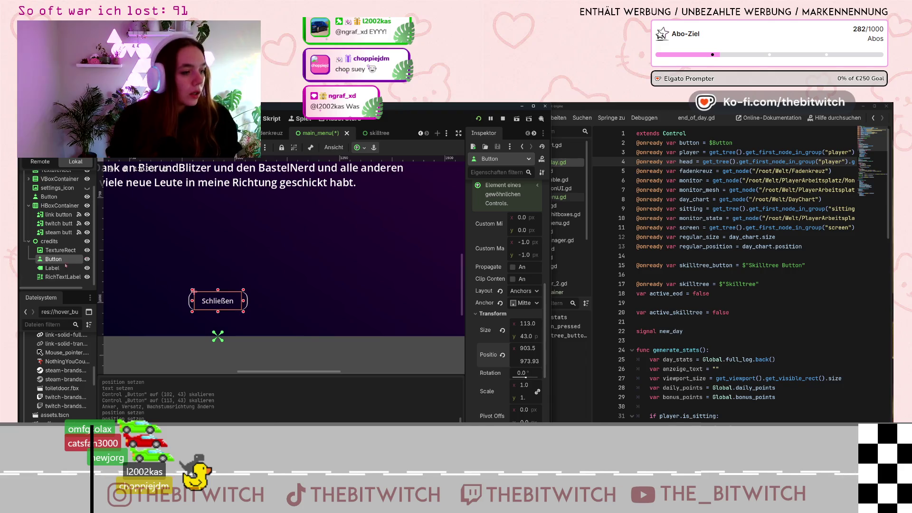
click(534, 133)
scroll(57, 214, up, 2)
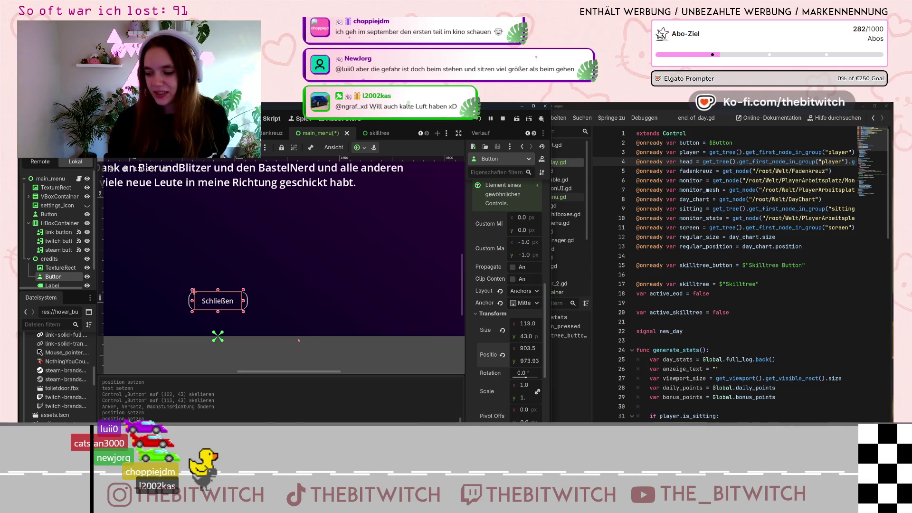
scroll(238, 285, down, 4)
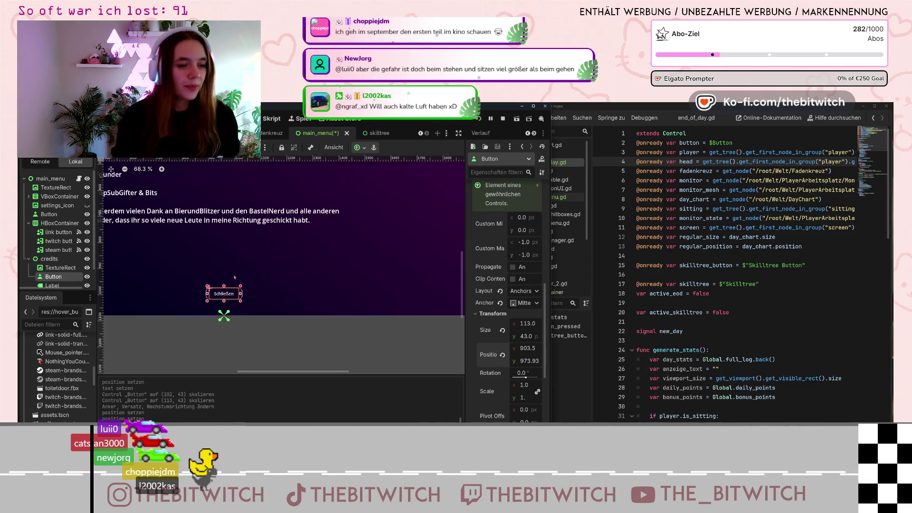
click(50, 215)
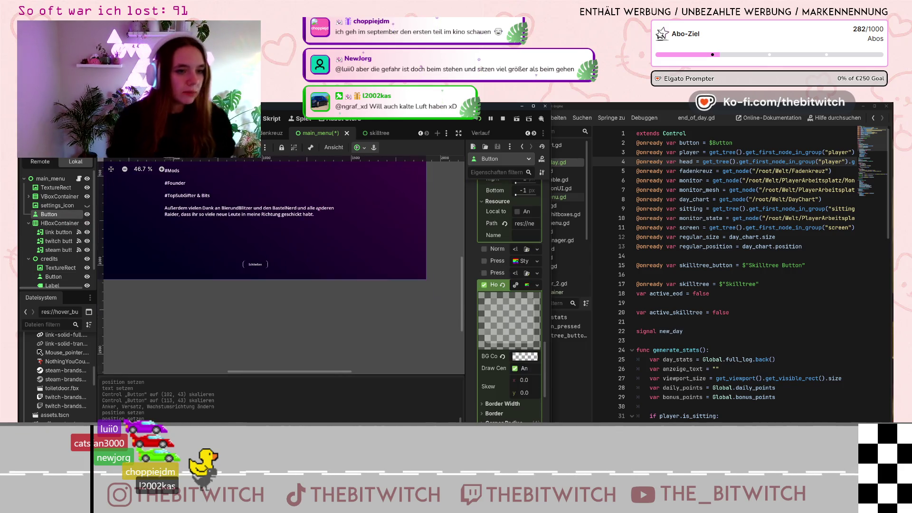
click(87, 259)
- Rename the main menu's top-level button to Credits_open_button
scroll(223, 228, down, 4)
scroll(223, 229, down, 9)
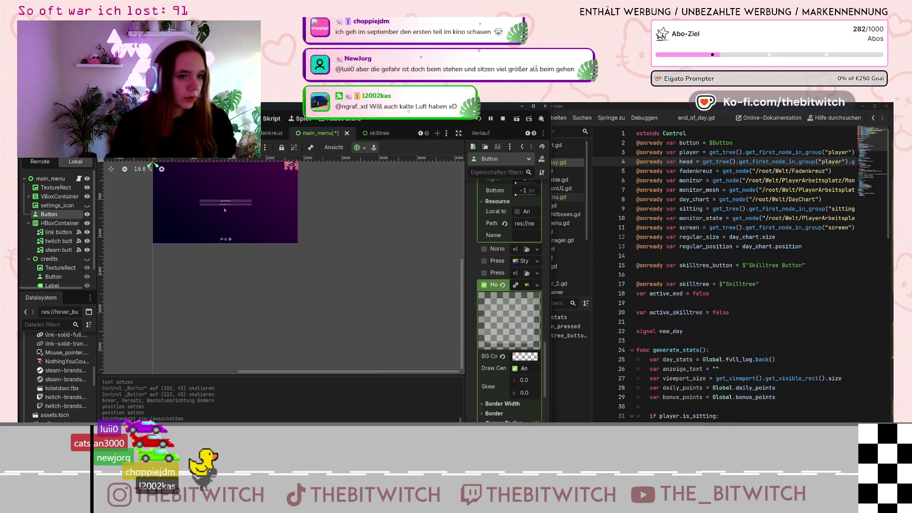
double_click(50, 214)
text(Cri)
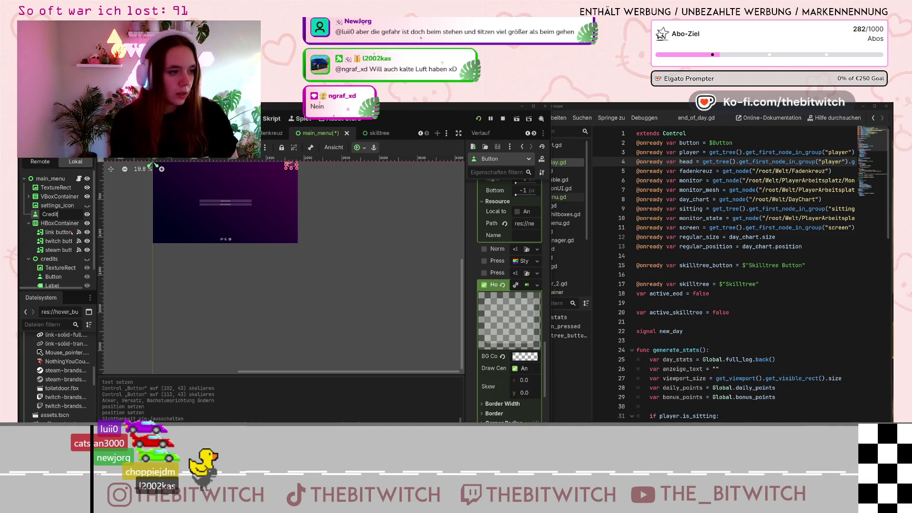
text(_open)
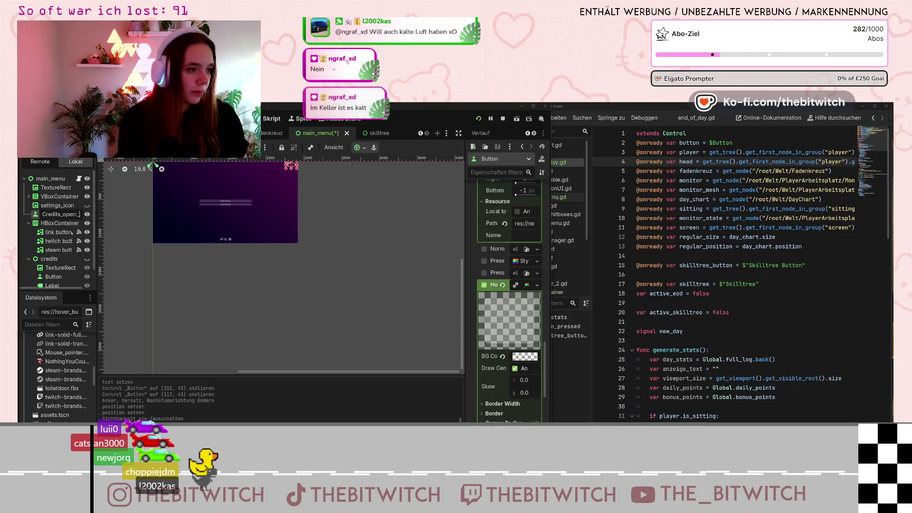
text(_button)
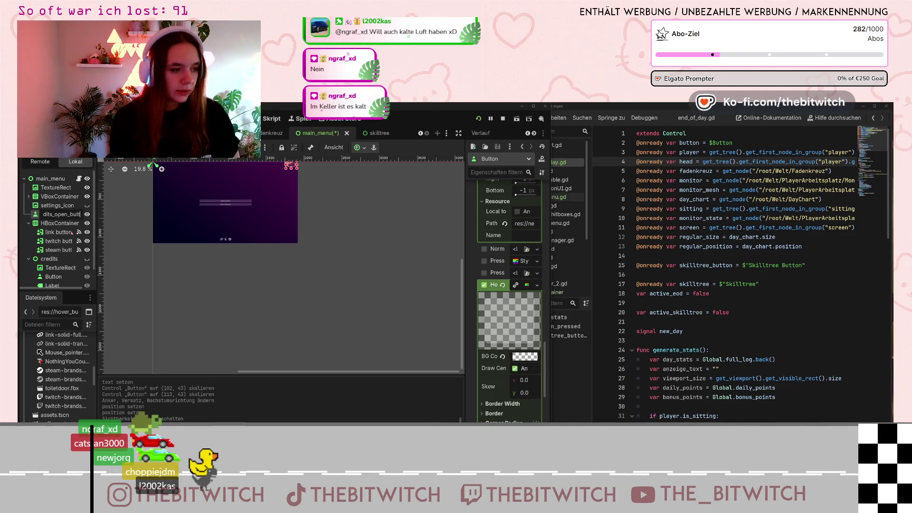
key(Return)
- Rename the button inside the credits panel to Credits_closed_button
click(52, 277)
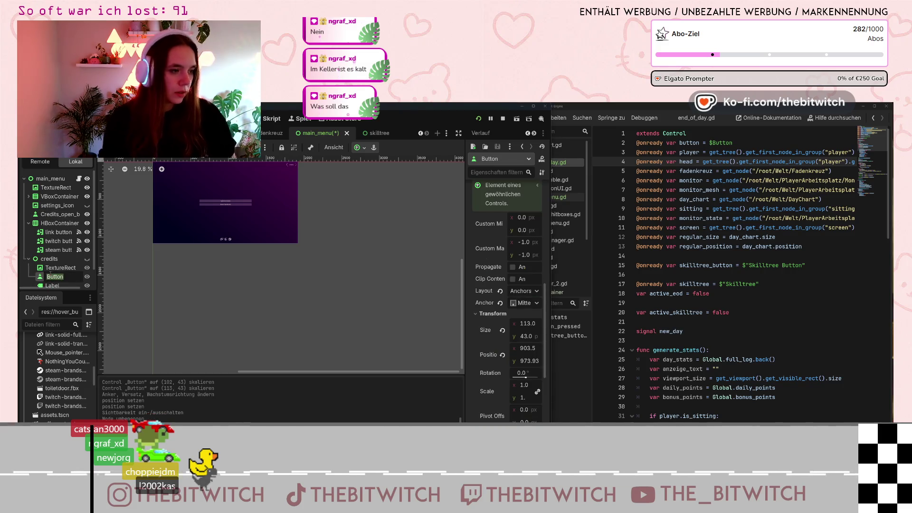
text(Credits)
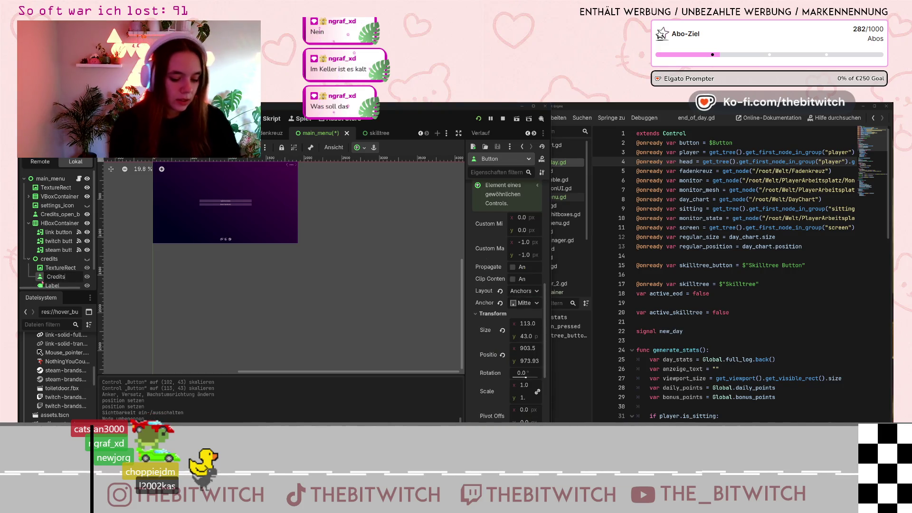
text(losed)
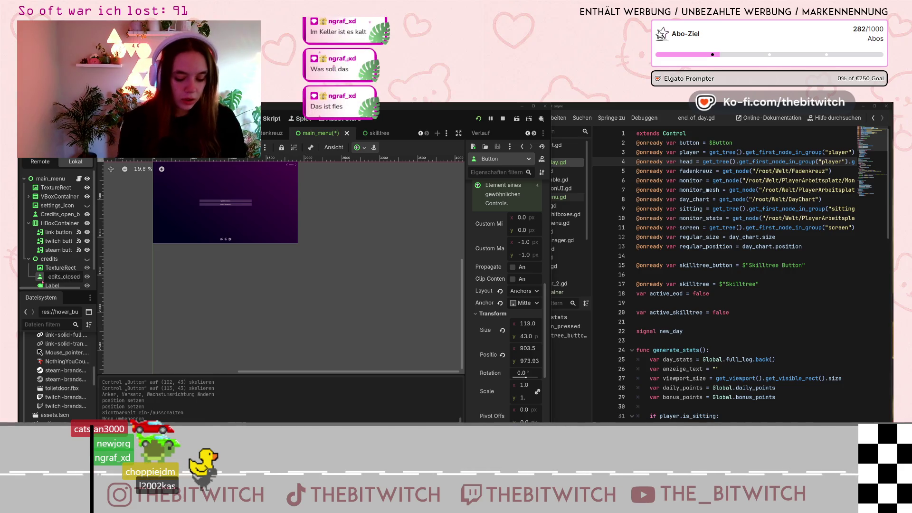
text(losed_button)
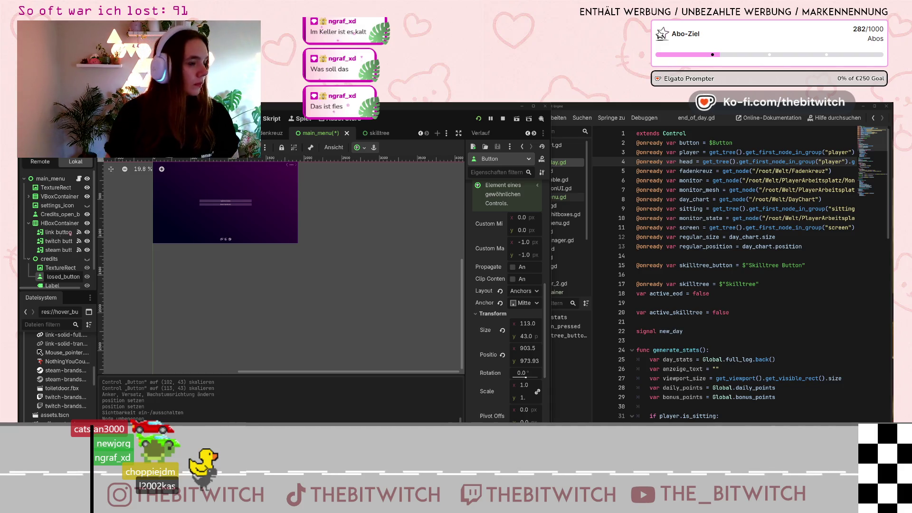
key(Return)
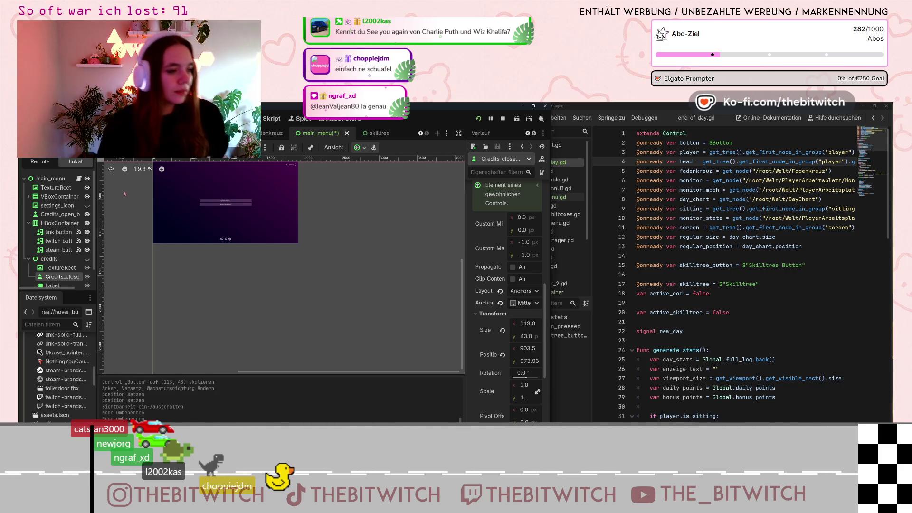
scroll(62, 214, down, 1)
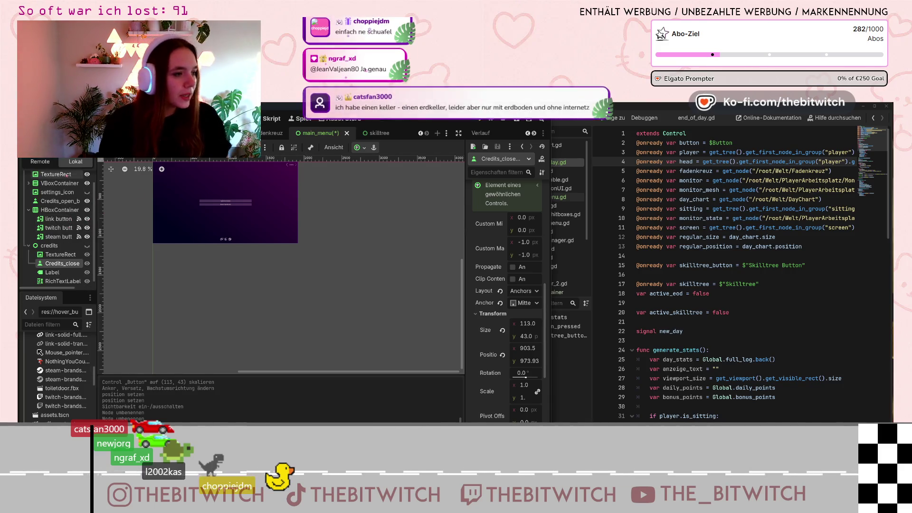
scroll(60, 266, up, 1)
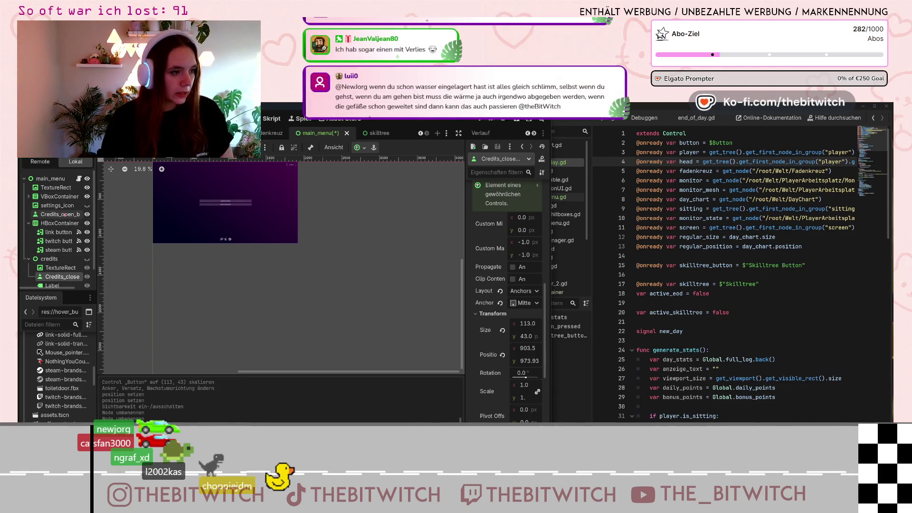
click(65, 214)
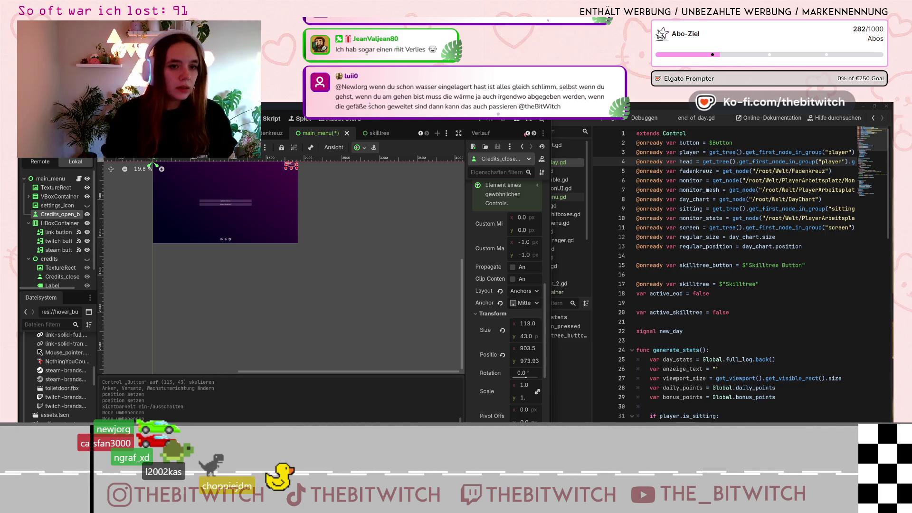
- Connect Credits_open_button's pressed signal to a new _on_credits_open_button_pressed function
click(527, 134)
click(479, 134)
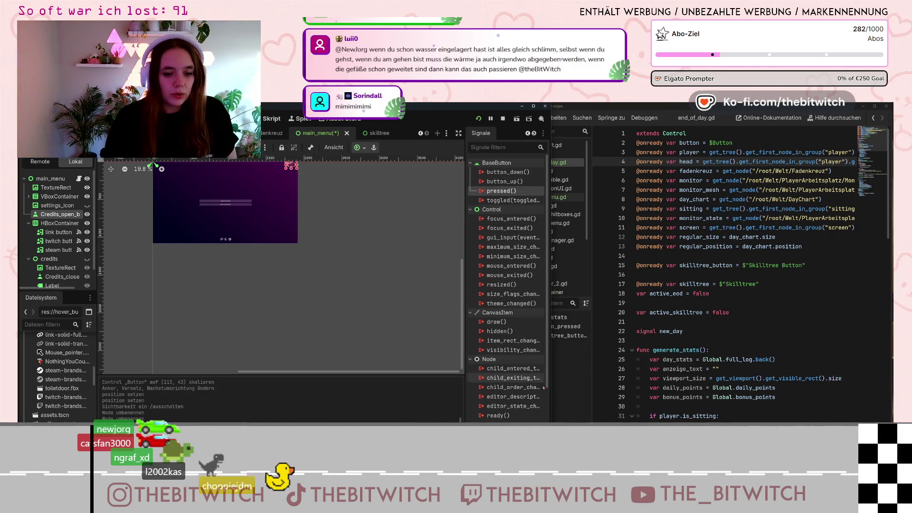
double_click(501, 190)
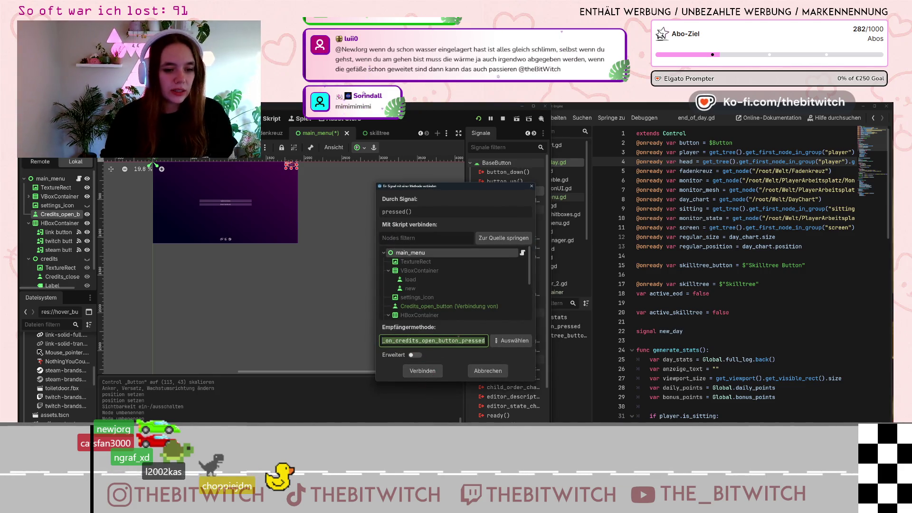
click(423, 371)
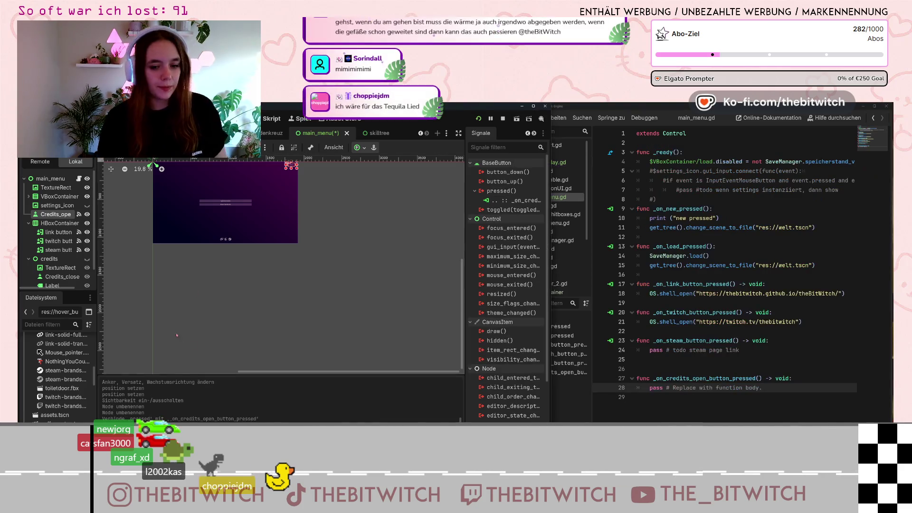
- Connect Credits_closed_button's pressed signal to a new _on_credits_closed_button_pressed function
scroll(67, 247, down, 1)
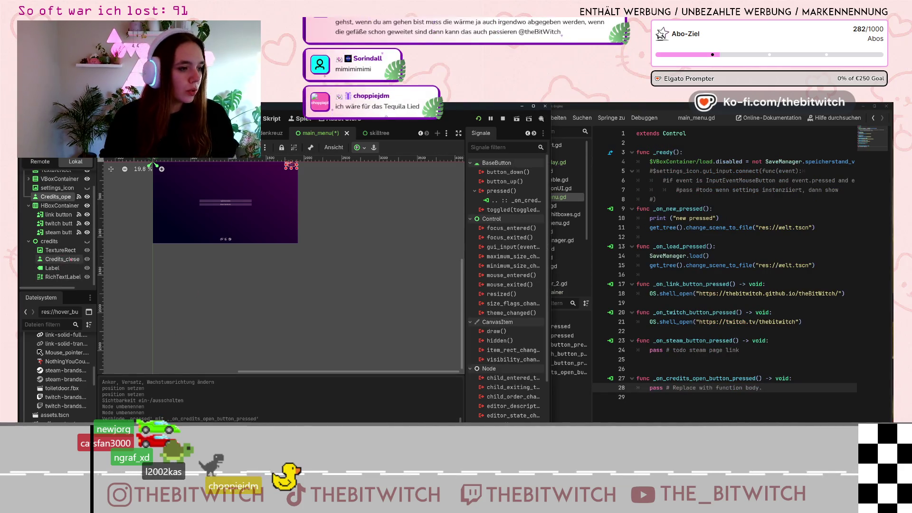
click(70, 259)
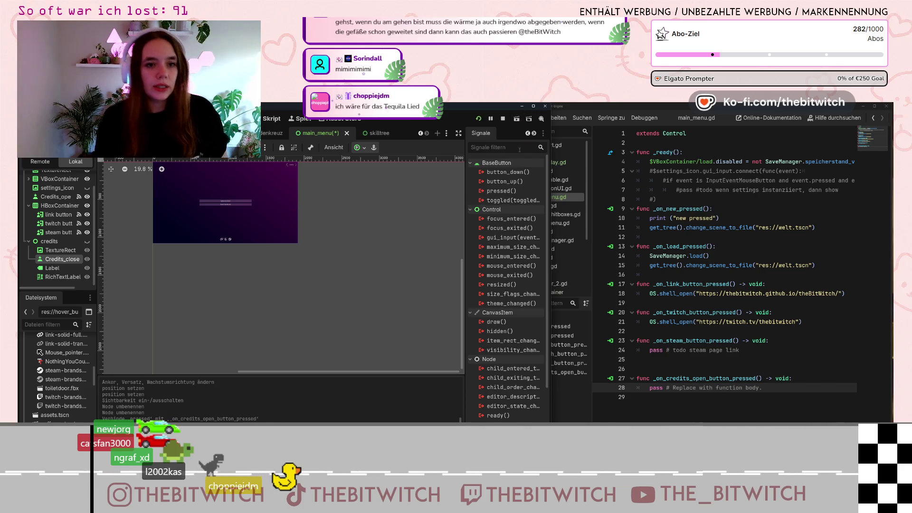
double_click(501, 191)
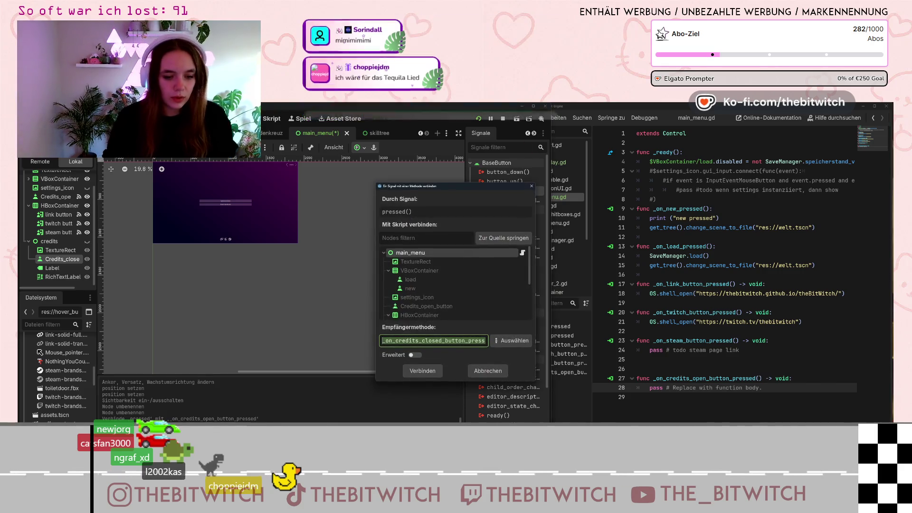
click(435, 375)
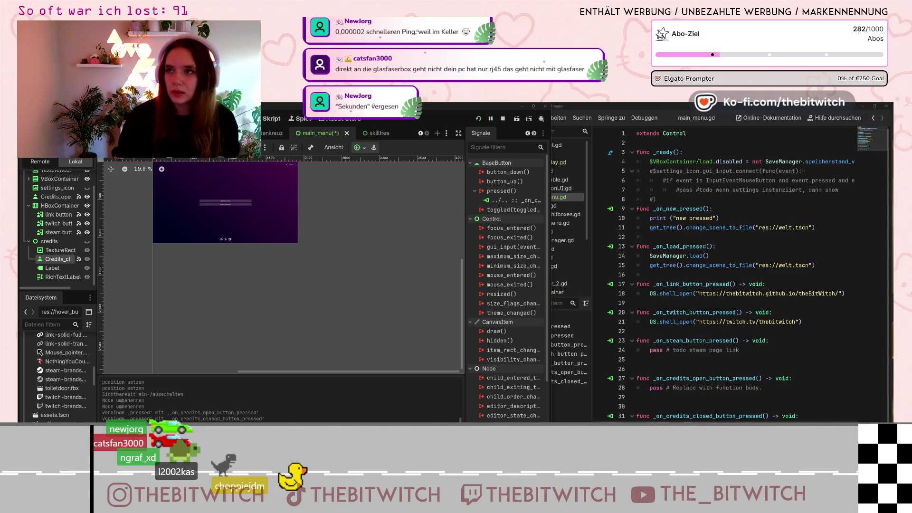
drag(902, 201, 560, 201)
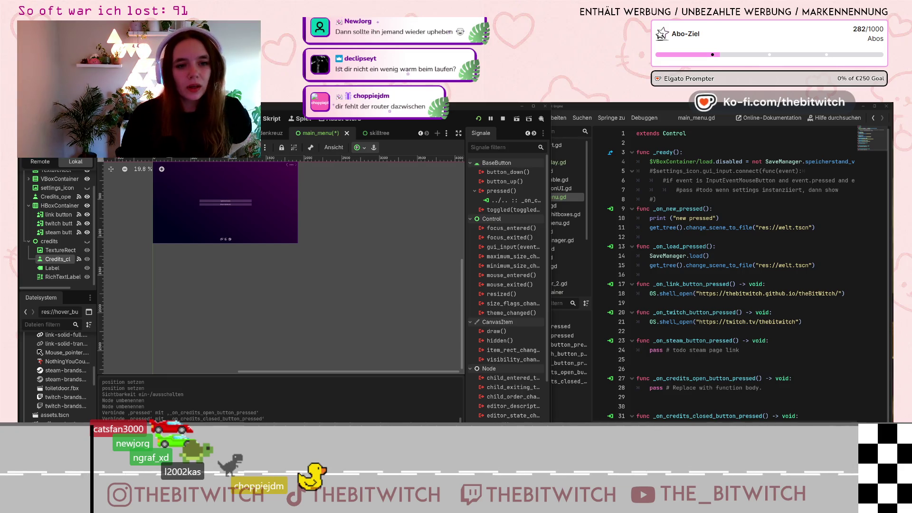
- Bring the main_menu.gd script editor in front of the signals panel
click(739, 352)
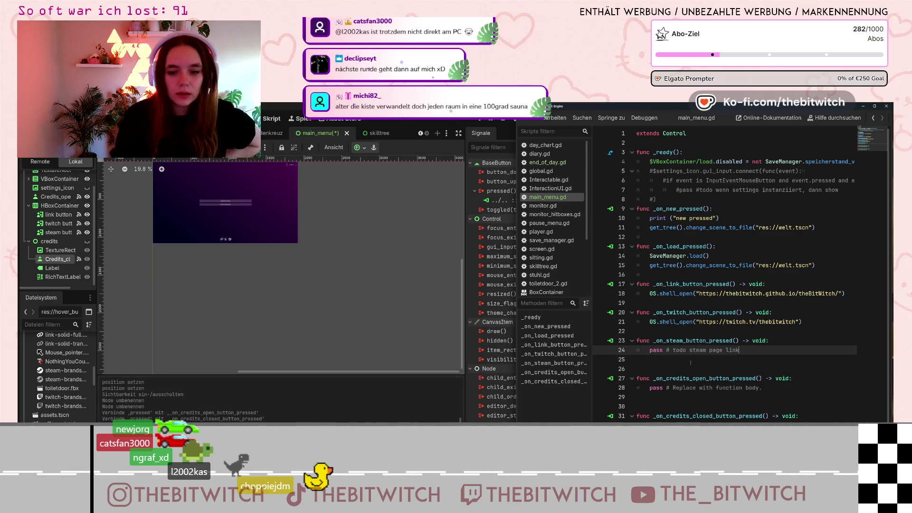
- Replace the credits-open handler's placeholder with $credits.show() on line 28
scroll(691, 359, down, 1)
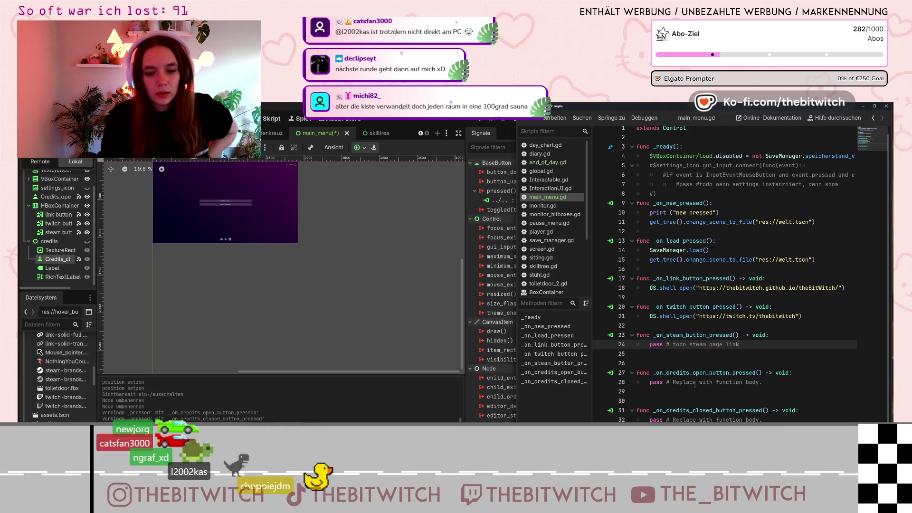
mouse_move(783, 380)
mouse_down()
mouse_move(659, 373)
mouse_move(650, 382)
mouse_up()
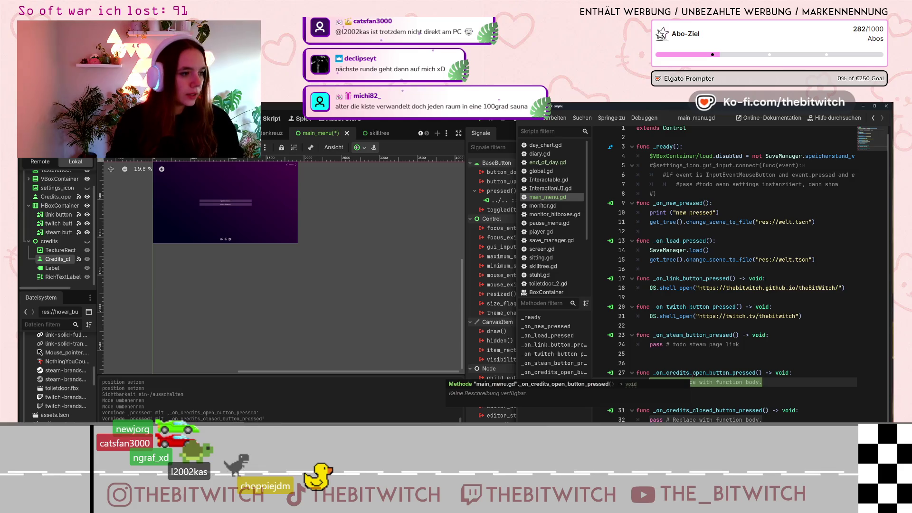
text(cr)
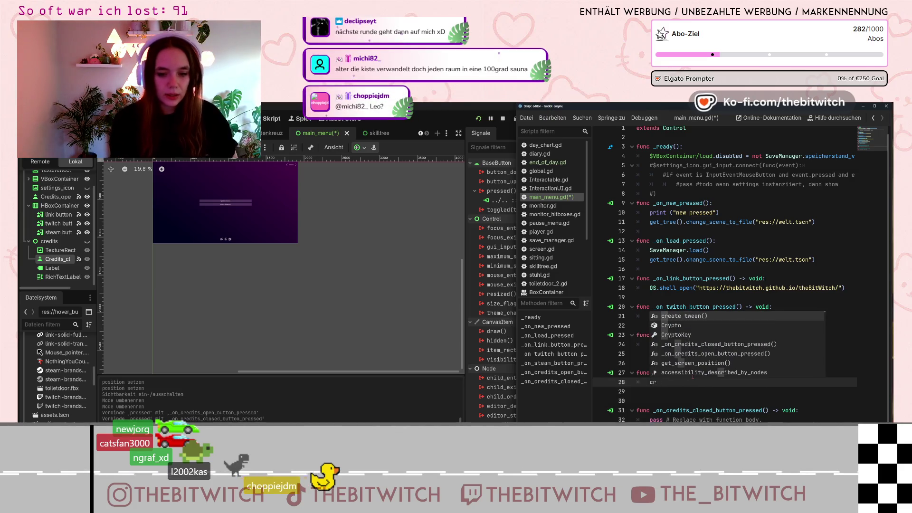
text(edits.show()
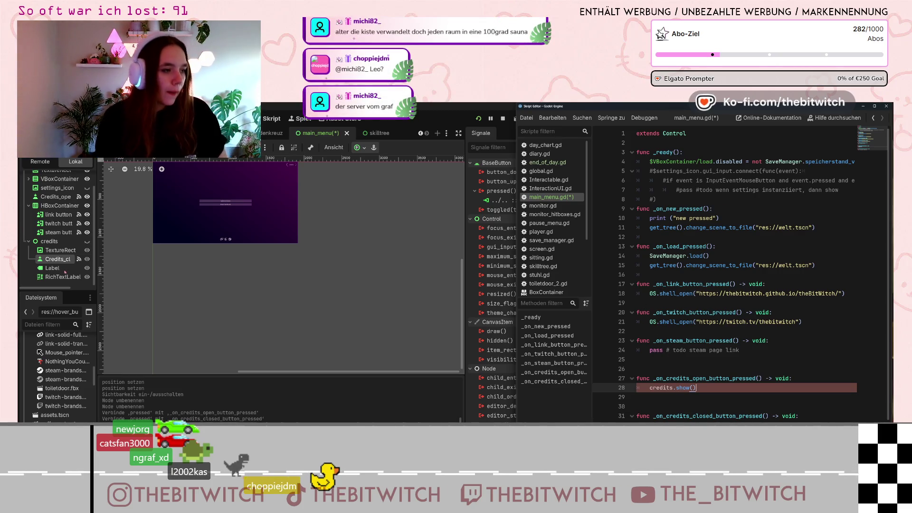
drag(48, 241, 650, 388)
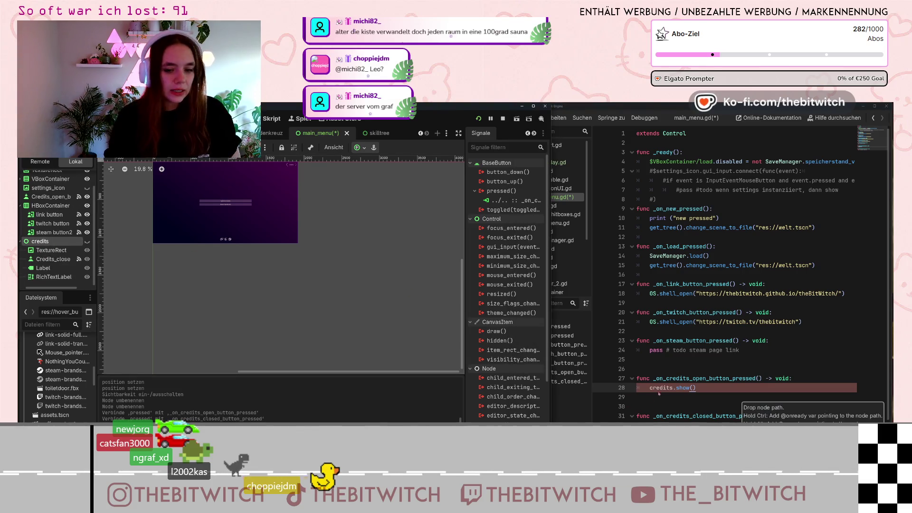
click(701, 388)
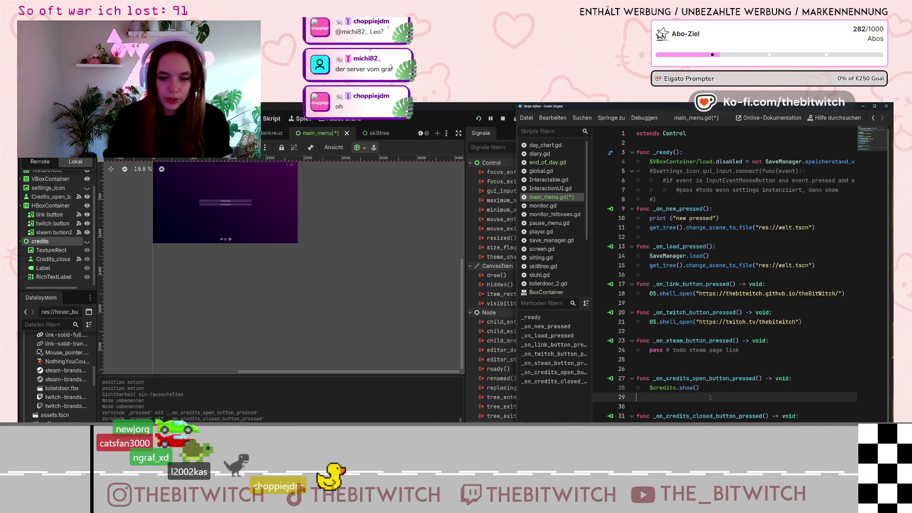
- Copy that call into the credits-closed handler and change it to $credits.hide()
drag(700, 388, 646, 390)
key(ctrl+c)
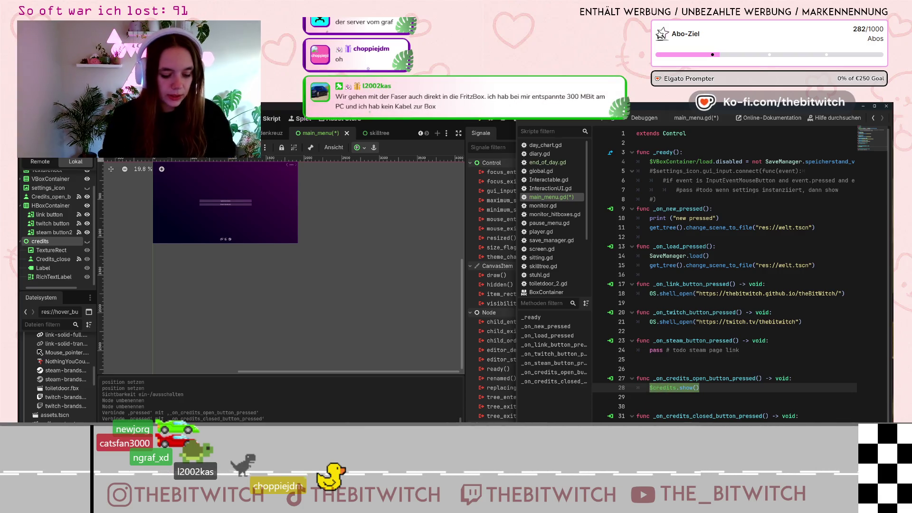
scroll(754, 383, down, 1)
drag(762, 419, 660, 420)
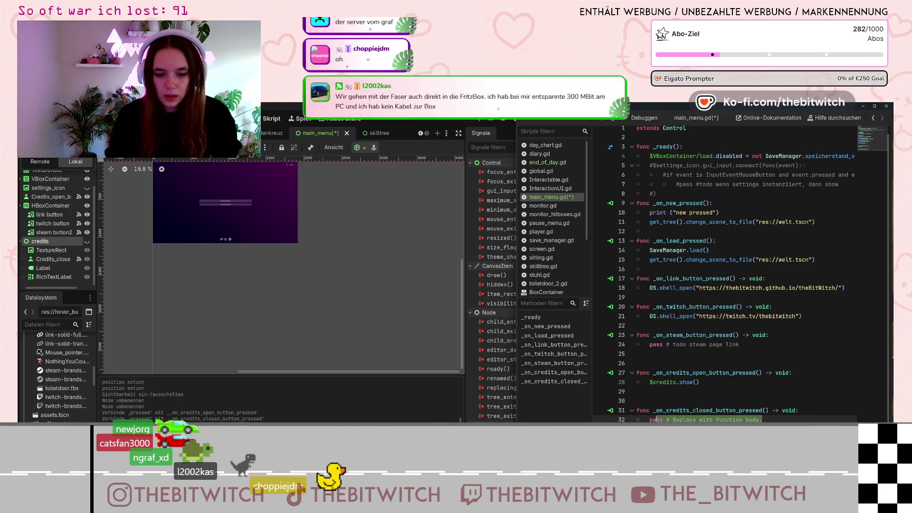
key(ctrl+v)
key(Left)
key(Left)
key(BackSpace)
key(BackSpace)
key(BackSpace)
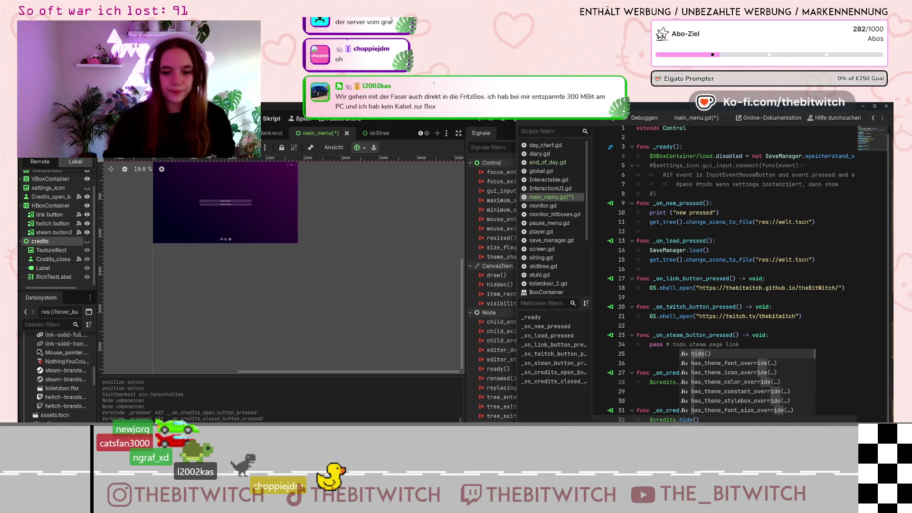
click(798, 315)
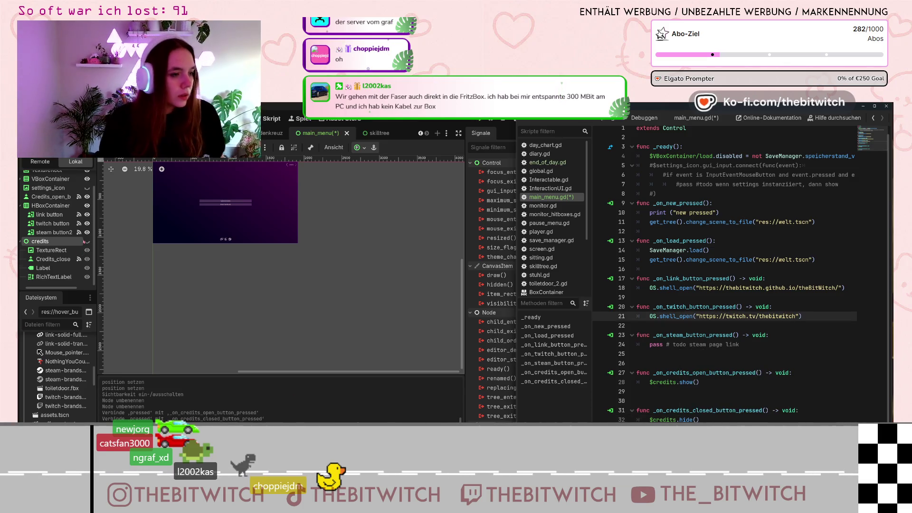
click(45, 268)
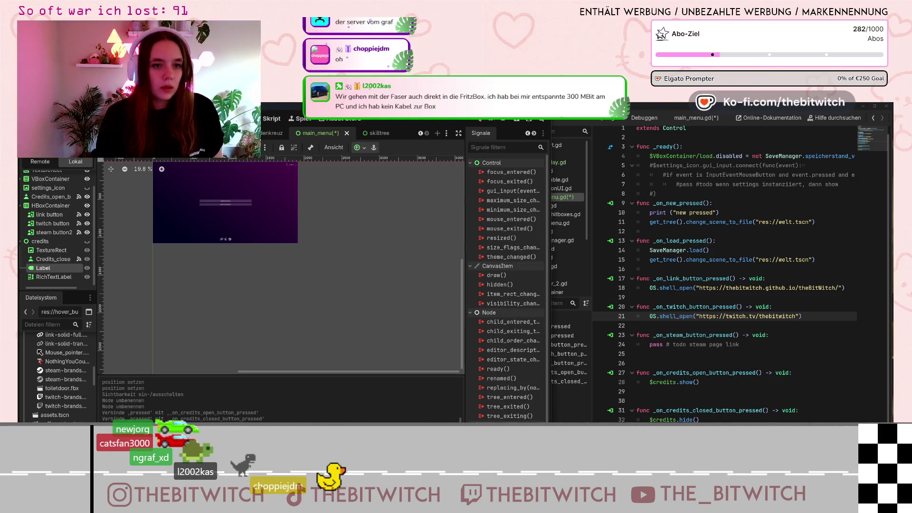
- Run the main_menu scene and check the Credits panel opens and closes with Schließen
key(F5)
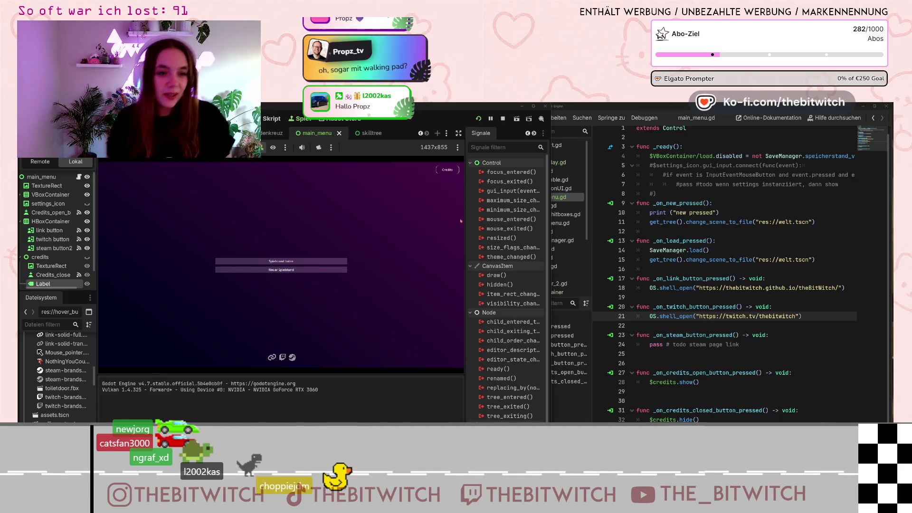
click(456, 171)
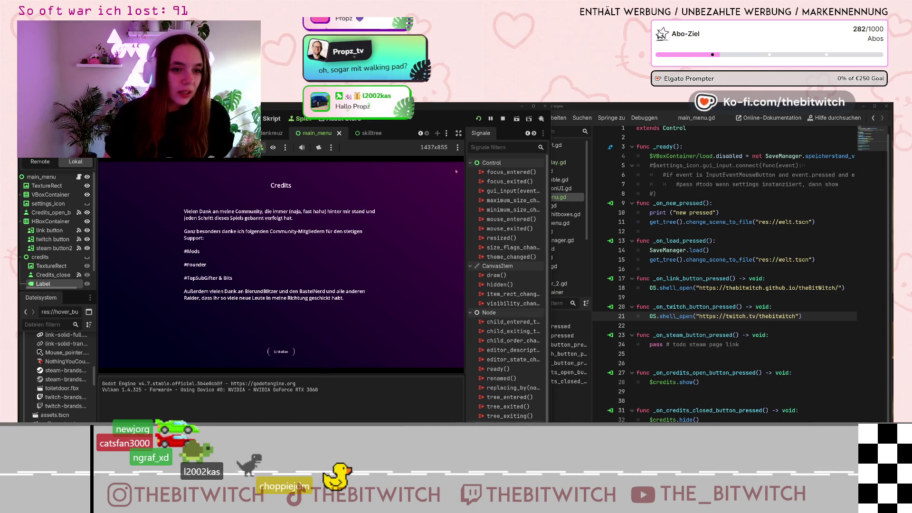
click(281, 351)
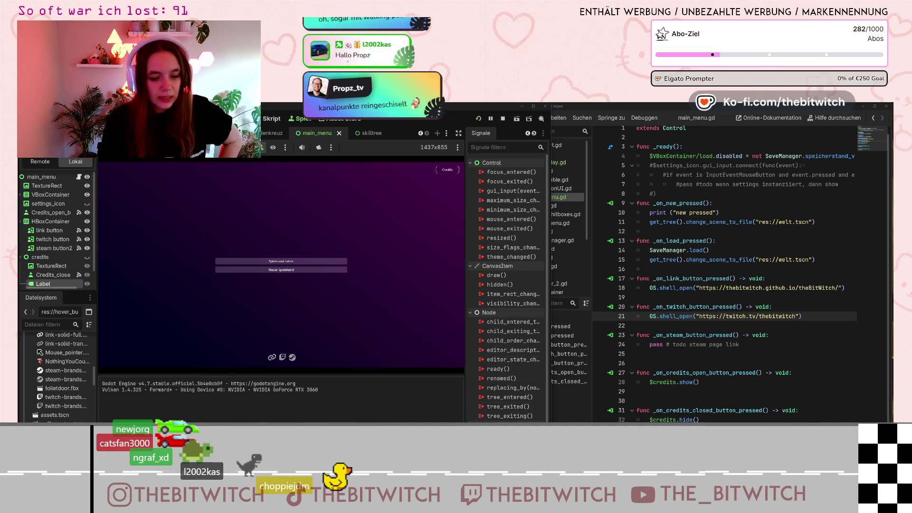
key(alt+Tab)
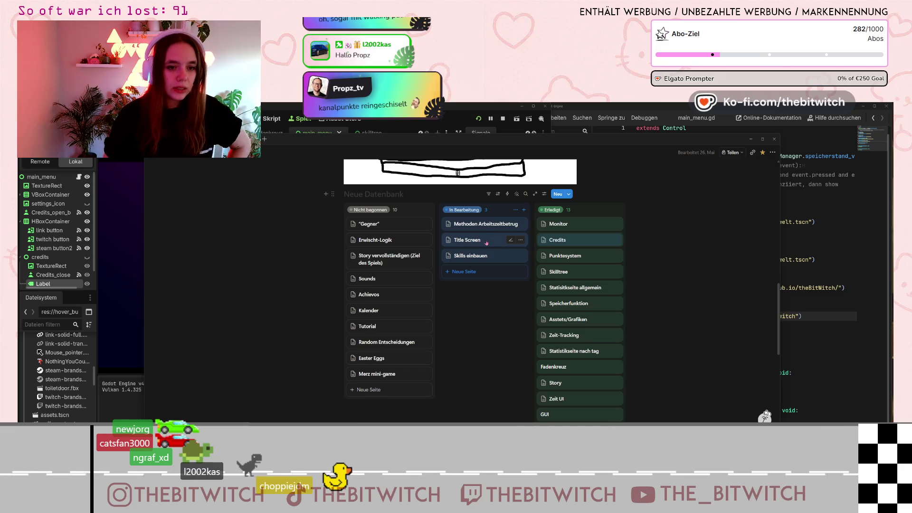
- Open the Title Screen task, move it to done, then open the Skills einbauen page
click(485, 241)
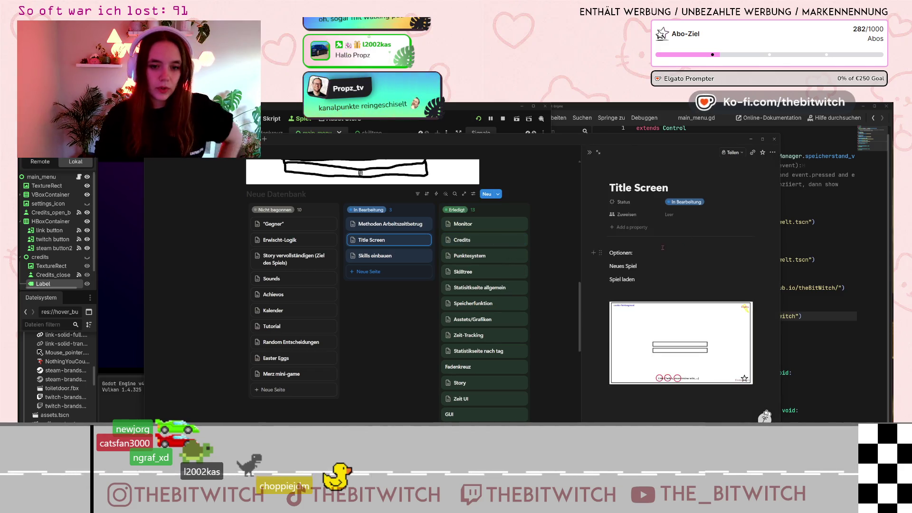
mouse_move(737, 342)
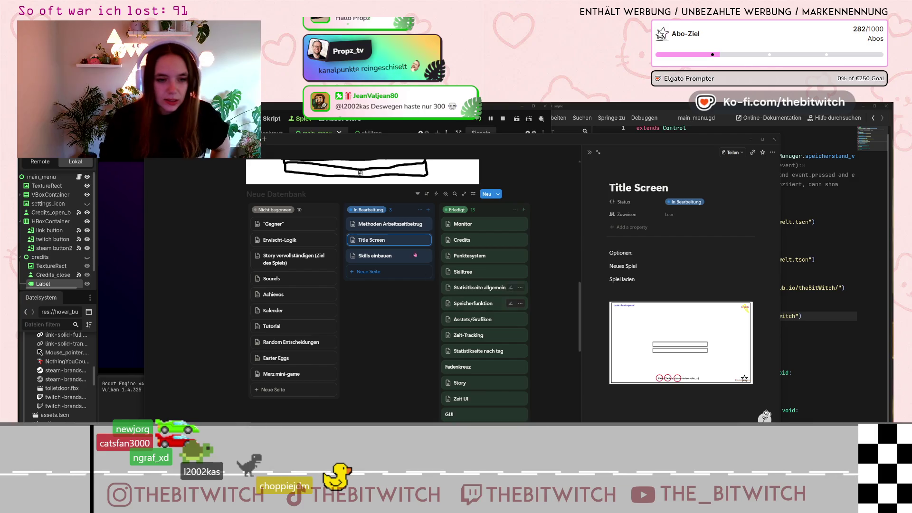
drag(395, 240, 478, 223)
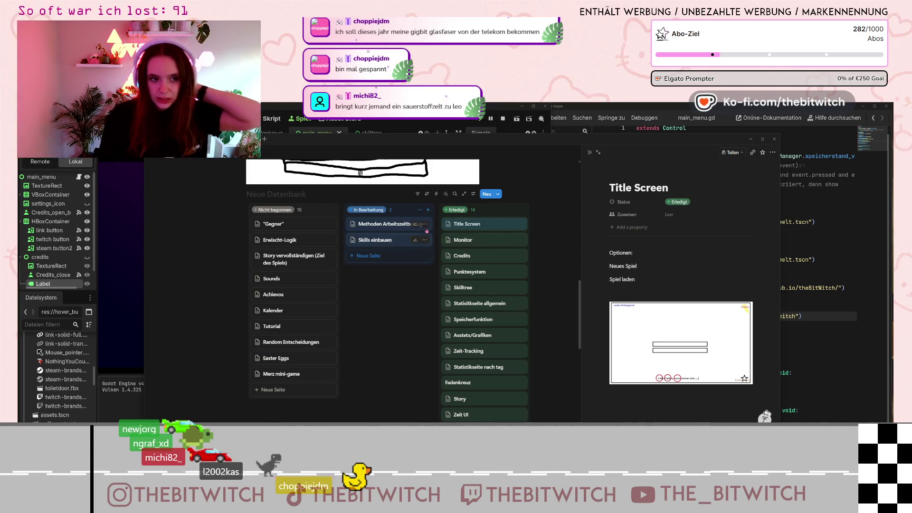
click(387, 246)
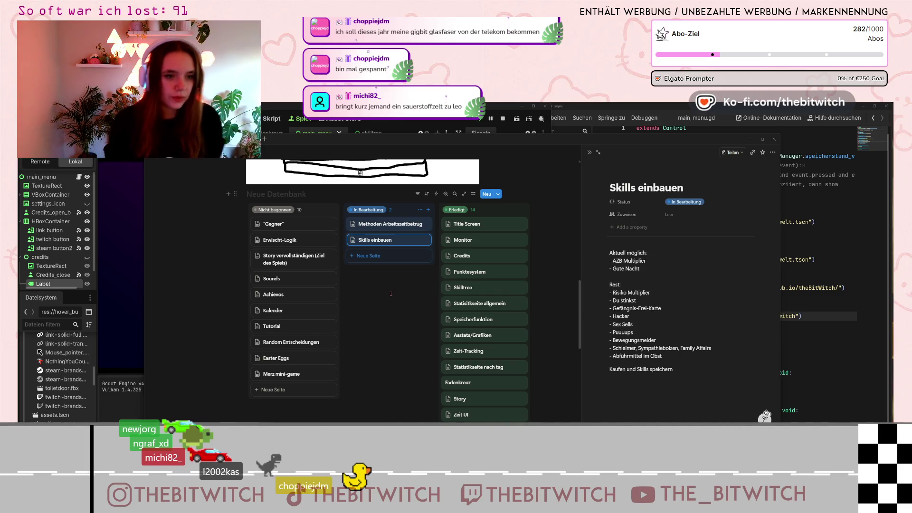
- Step up from Skills einbauen to the Methoden Arbeitszeitbetrug task page
key(Up)
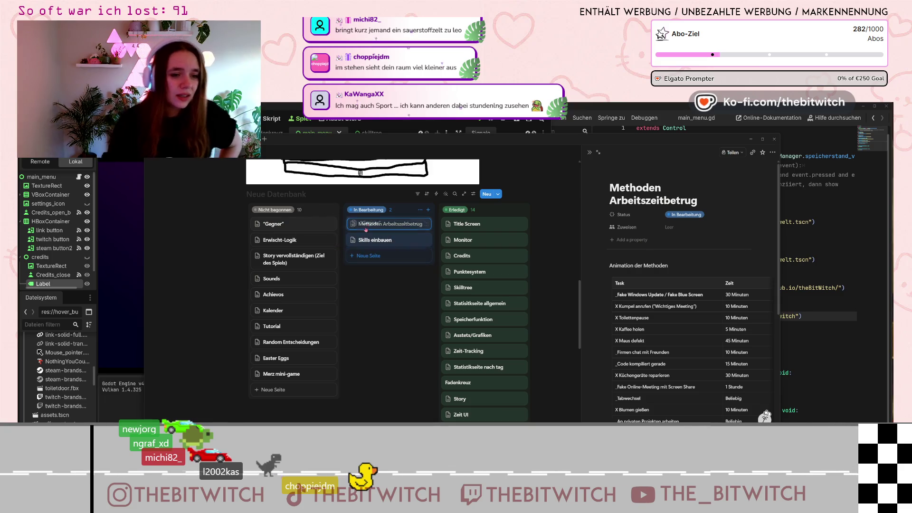
- Move the Gegner card into In Bearbeitung and open its page of NPC notes
drag(367, 226, 367, 232)
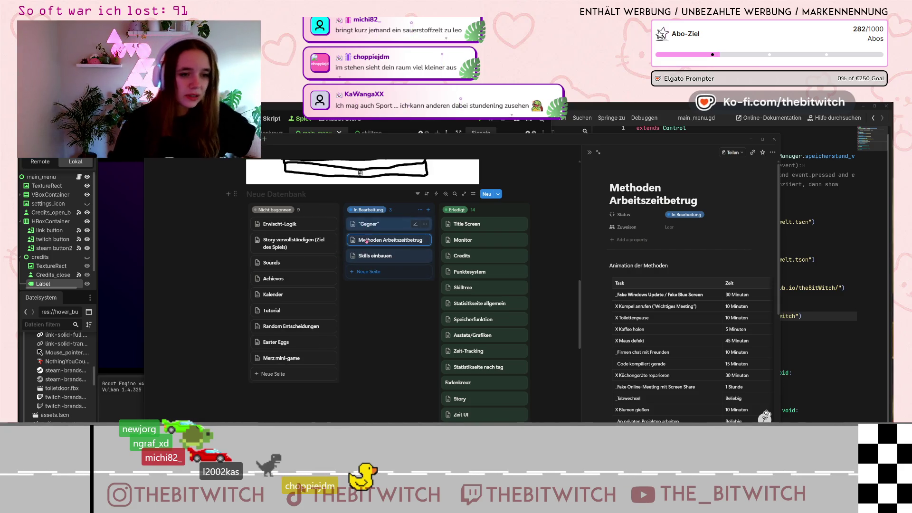
click(376, 223)
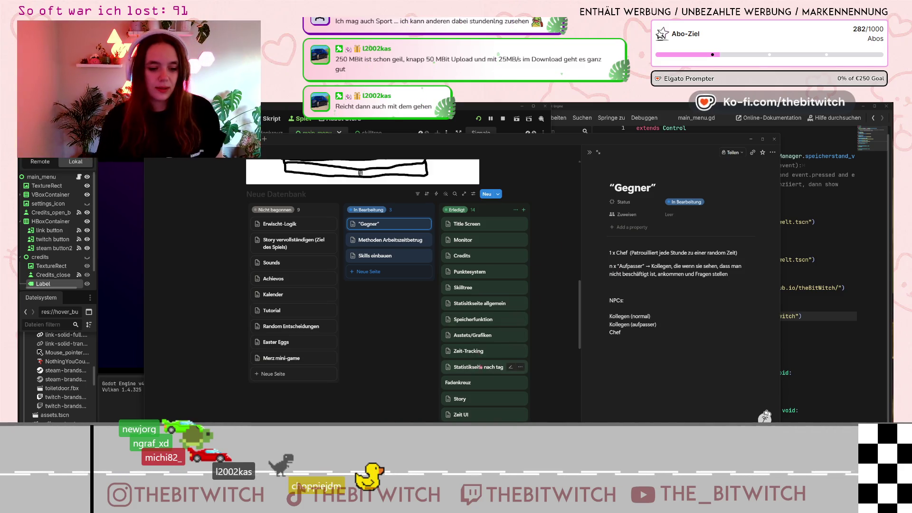
- Switch from the Notion board to the browser showing the CGTrader Businessman character page
key(alt+Tab)
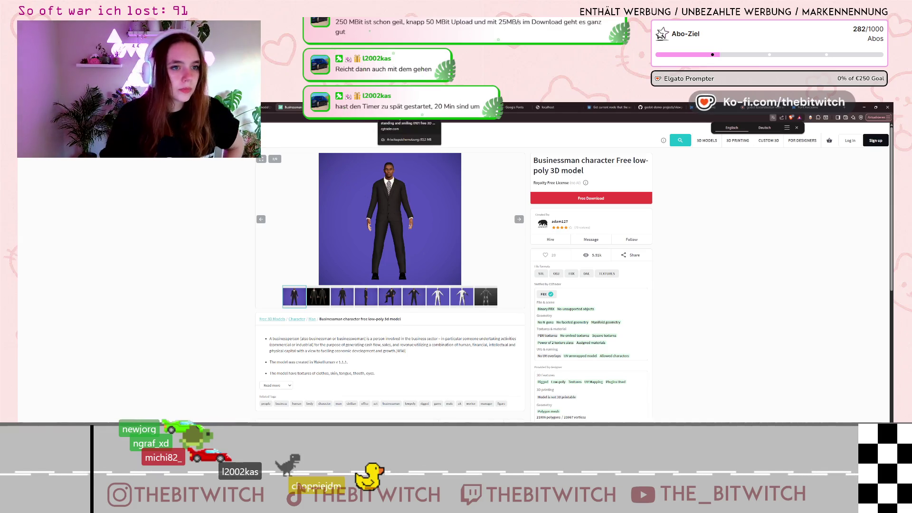
key(F5)
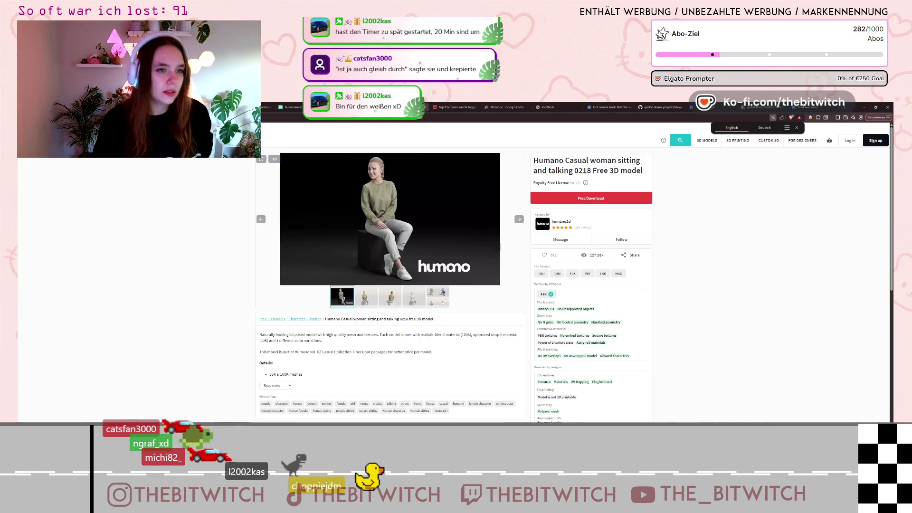
key(ctrl+Tab)
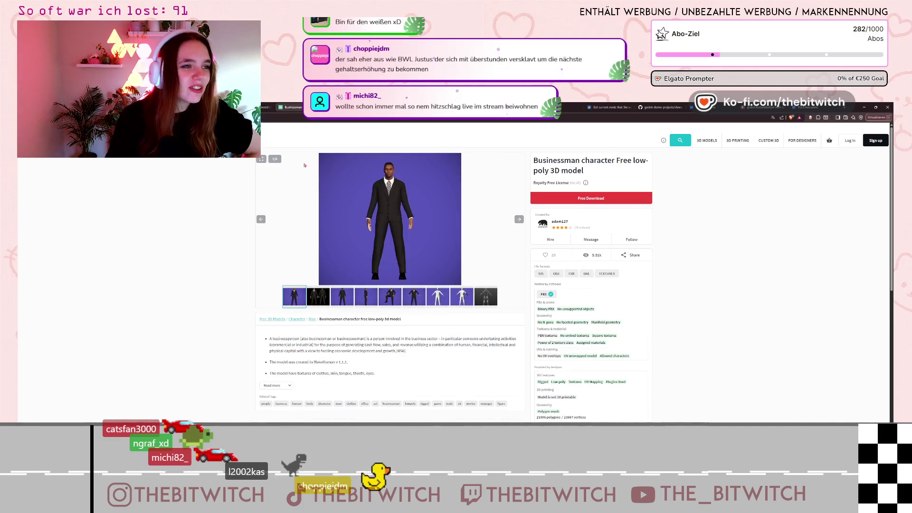
key(ctrl)
key(ctrl)
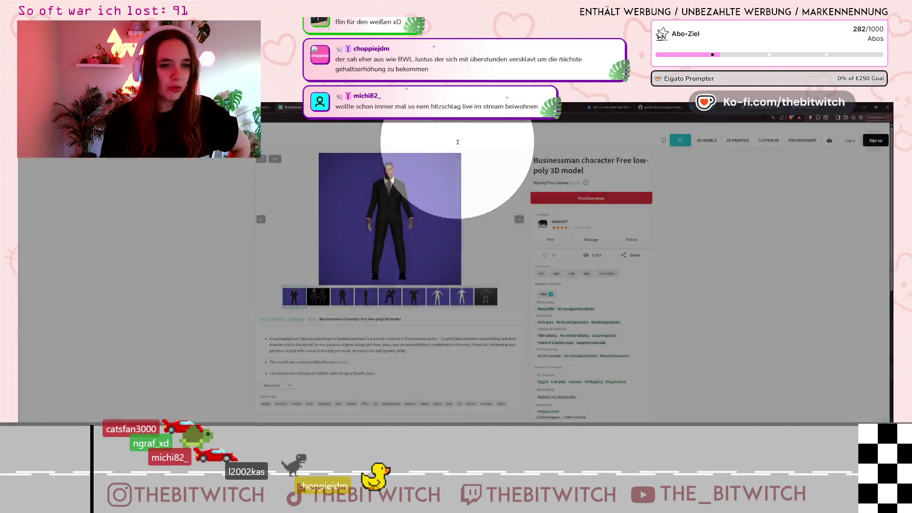
- Glance at the Humano business man page, then page the Businessman gallery to image 5
key(alt+Left)
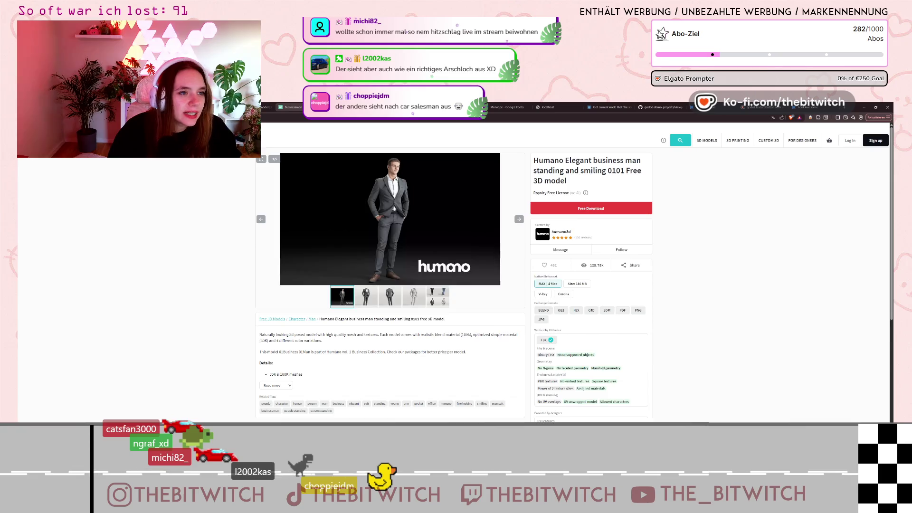
key(ctrl+Tab)
click(519, 219)
click(520, 220)
click(519, 220)
click(519, 219)
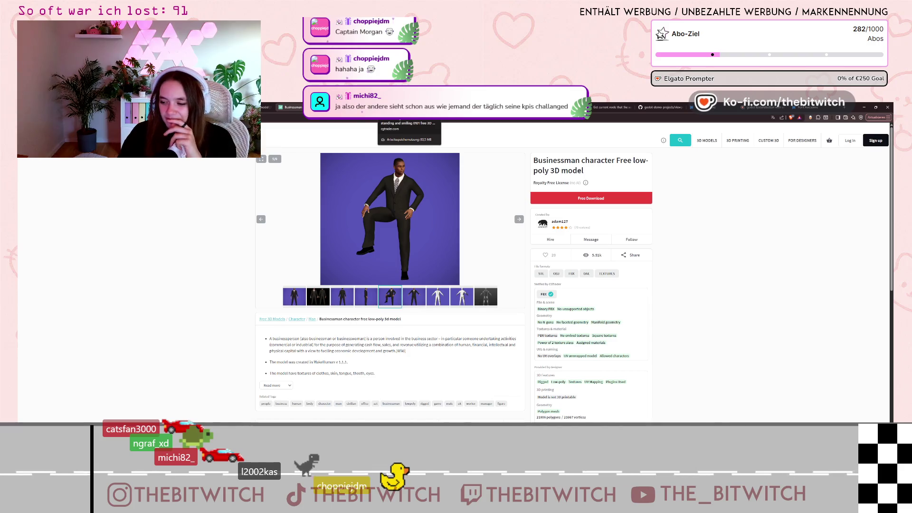
- Bring up the free Humano Elegant business man 0101 model page and scroll through its suit variations
click(397, 107)
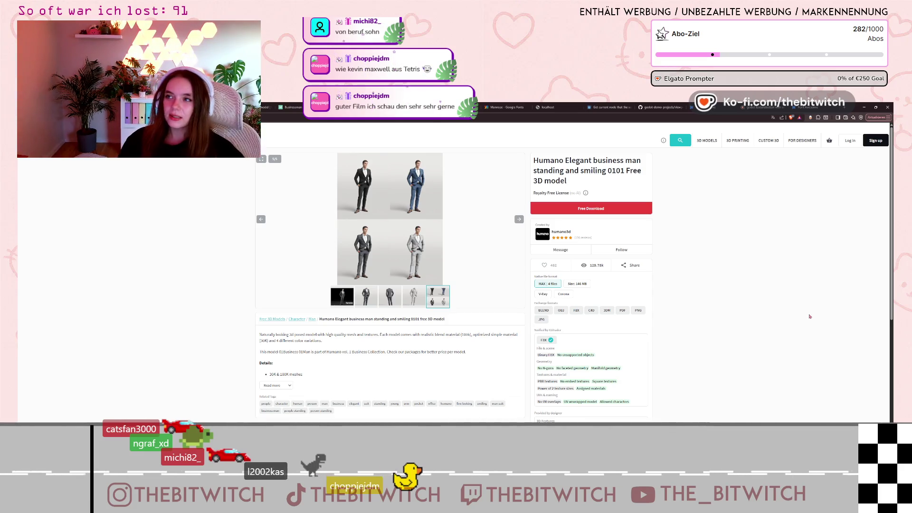
scroll(454, 373, down, 2)
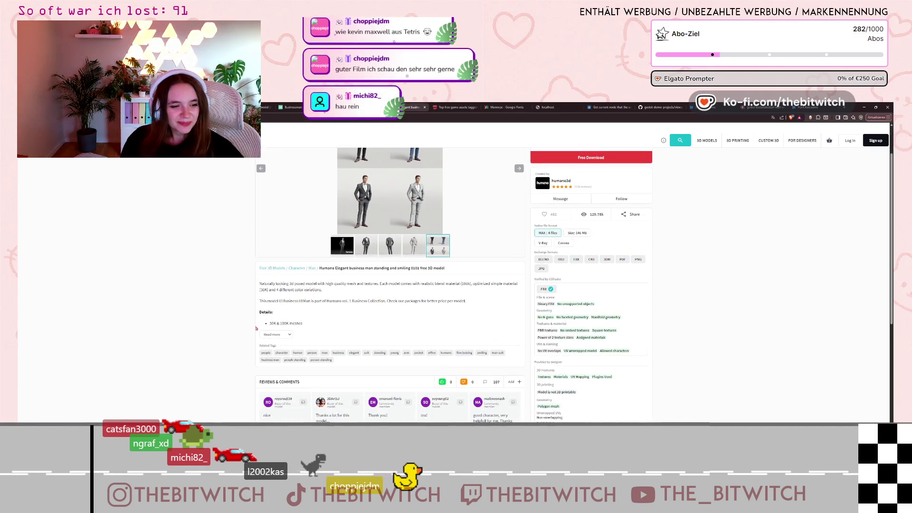
click(274, 335)
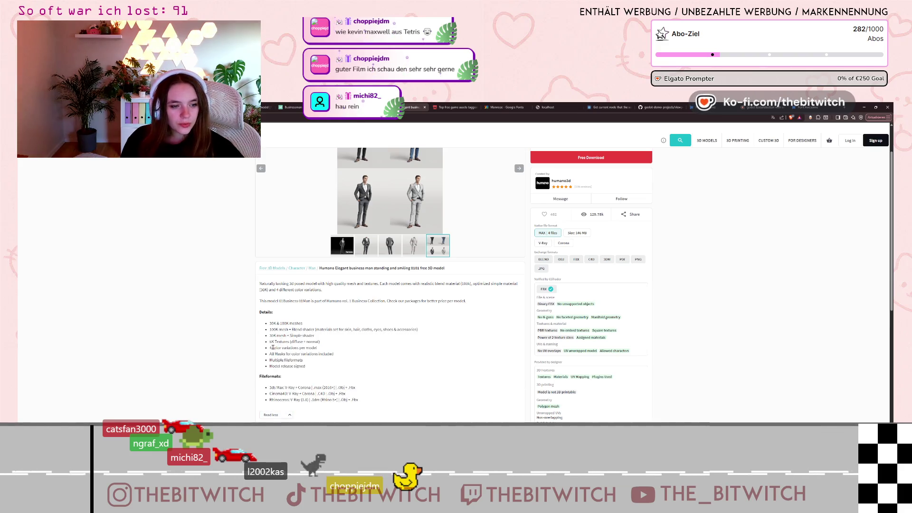
drag(272, 349, 304, 348)
scroll(361, 285, down, 2)
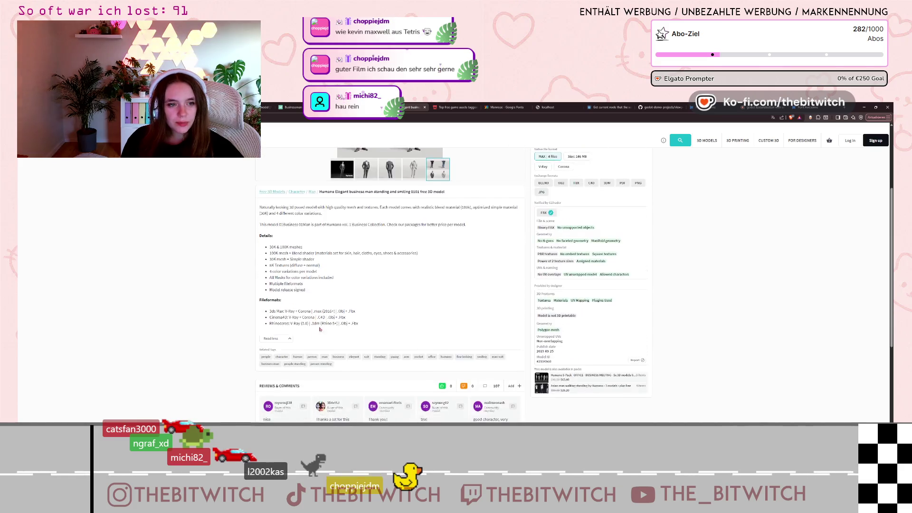
scroll(397, 222, up, 3)
scroll(404, 209, up, 1)
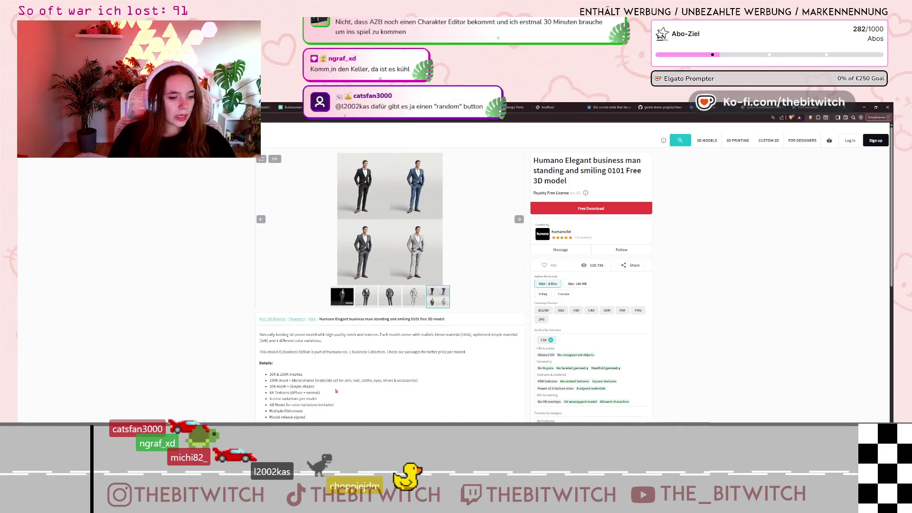
scroll(359, 367, down, 1)
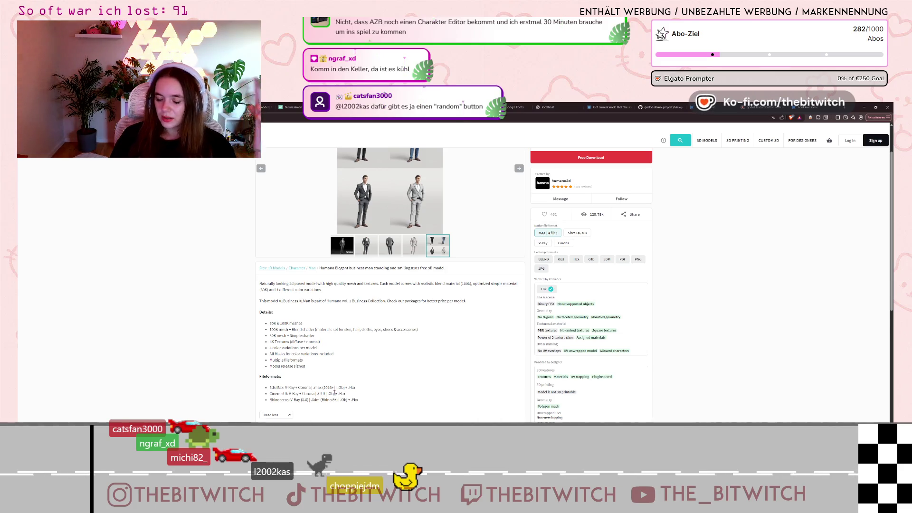
scroll(337, 389, up, 2)
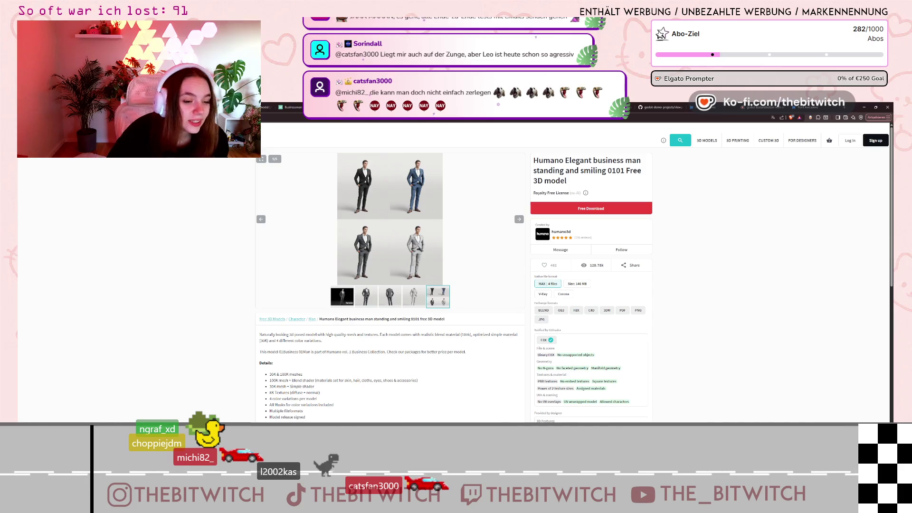
scroll(236, 360, down, 3)
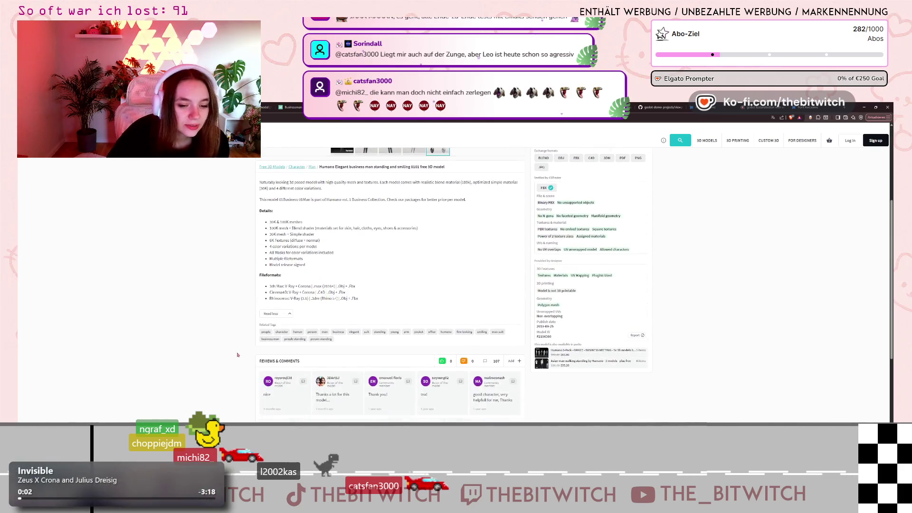
scroll(240, 350, down, 2)
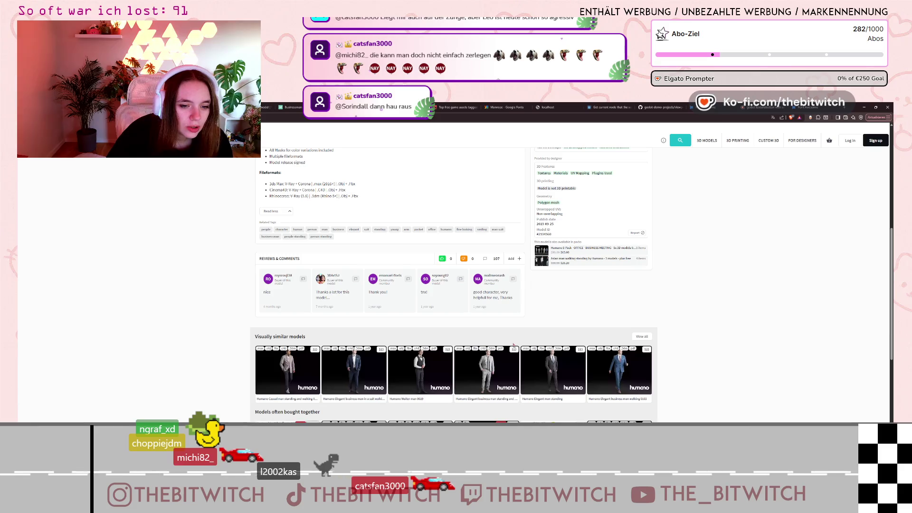
scroll(508, 370, down, 2)
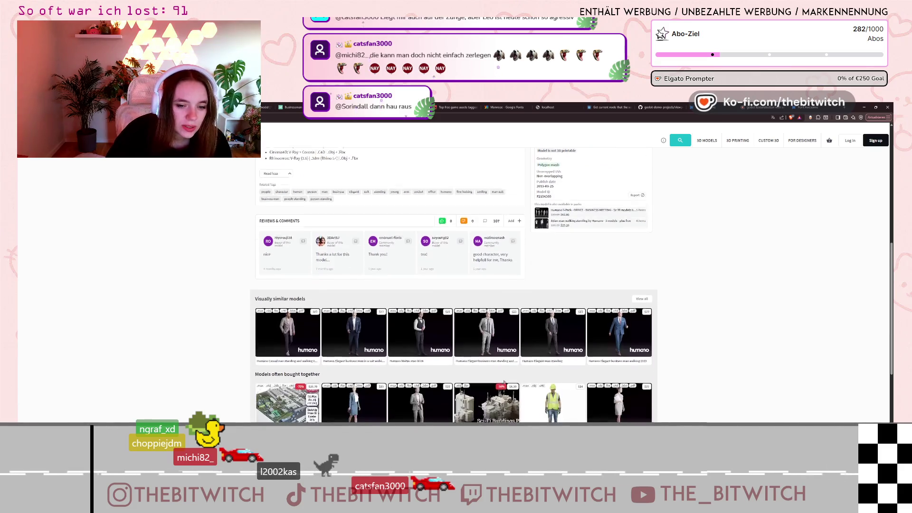
scroll(505, 386, down, 2)
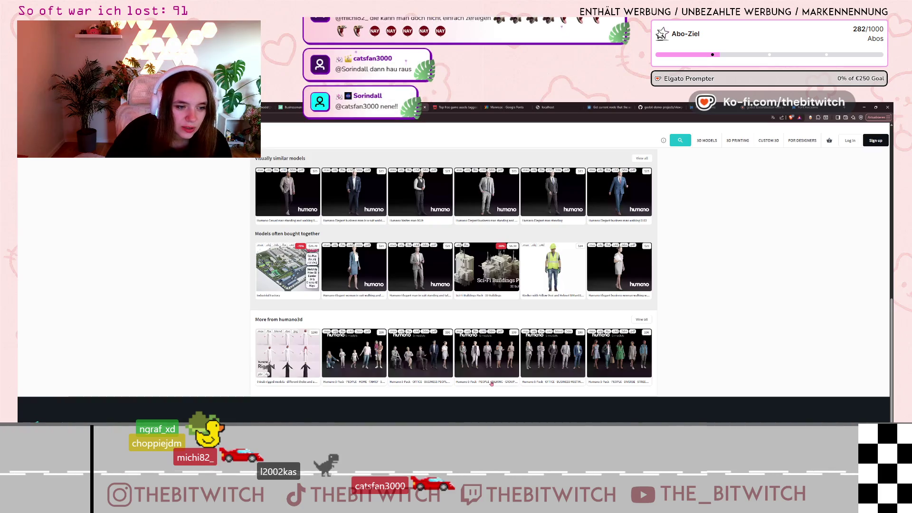
key(F5)
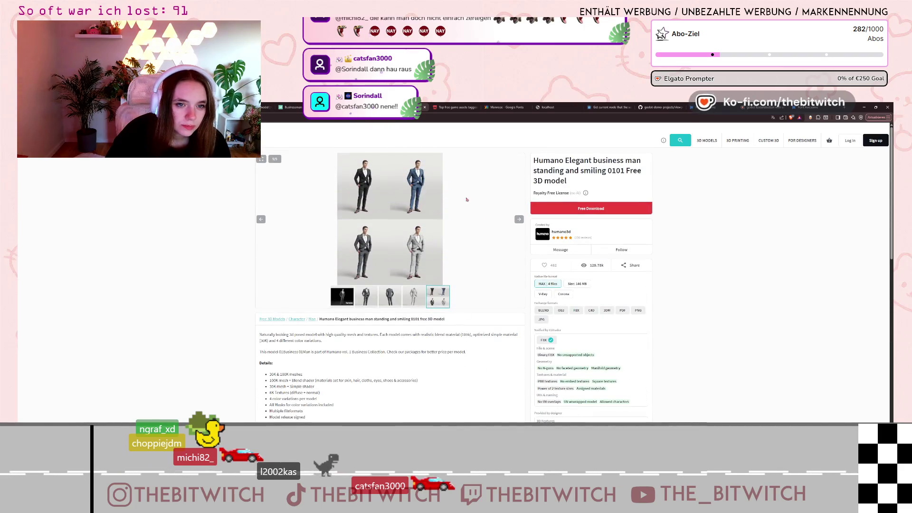
scroll(498, 209, down, 1)
scroll(570, 195, up, 1)
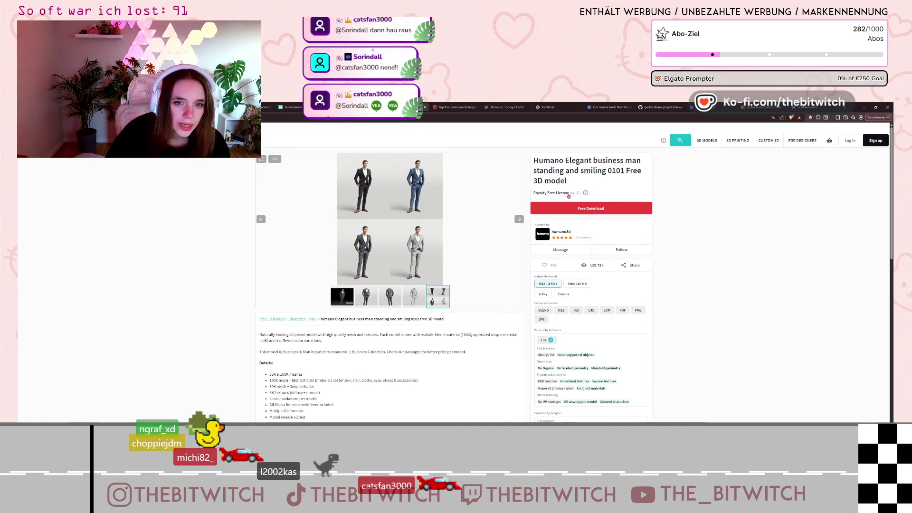
scroll(340, 266, down, 4)
scroll(338, 268, up, 2)
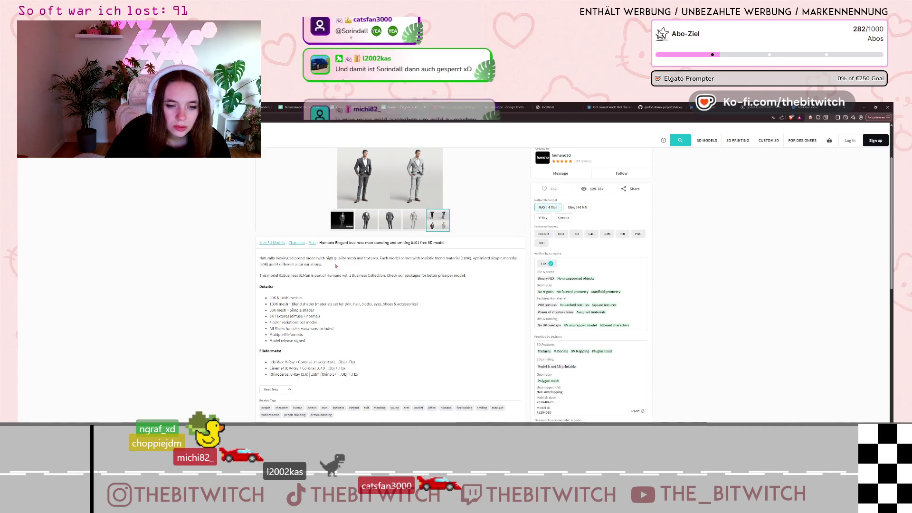
scroll(340, 264, up, 2)
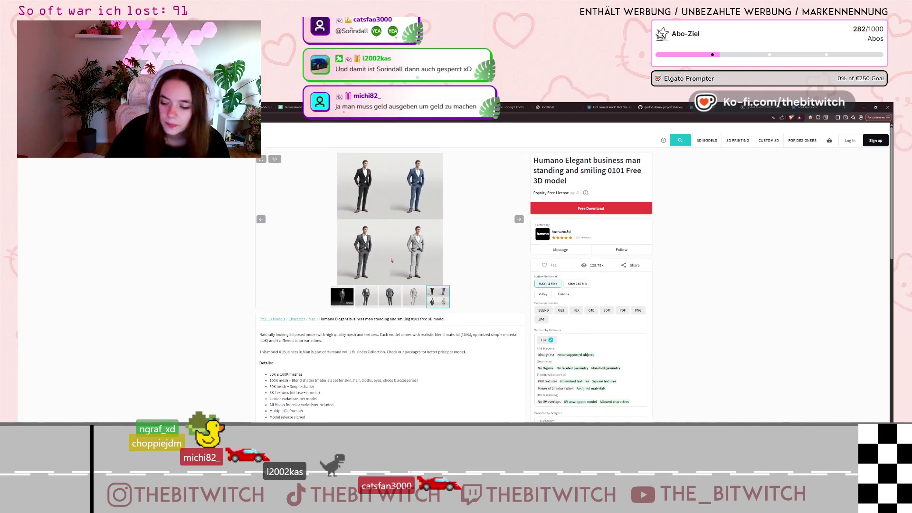
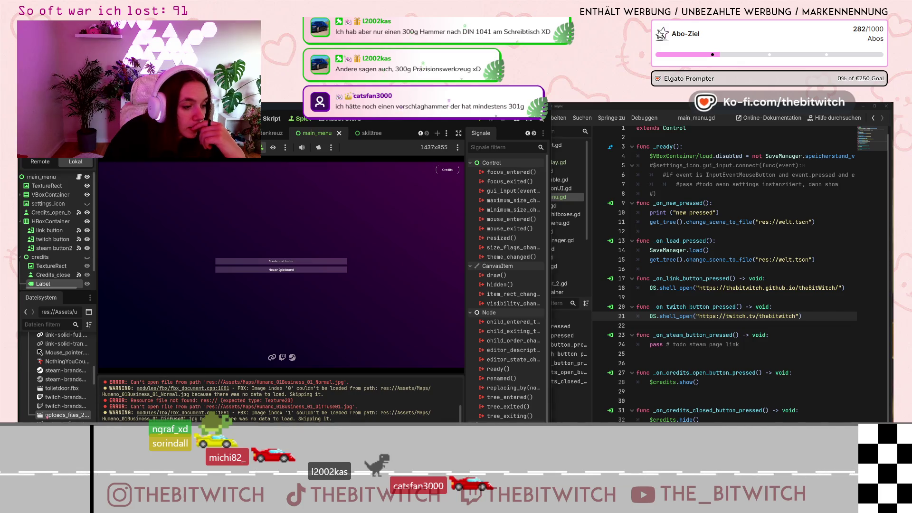
- Open the Humano model's import settings, browse its scene nodes and play the Take 001 animation
double_click(48, 416)
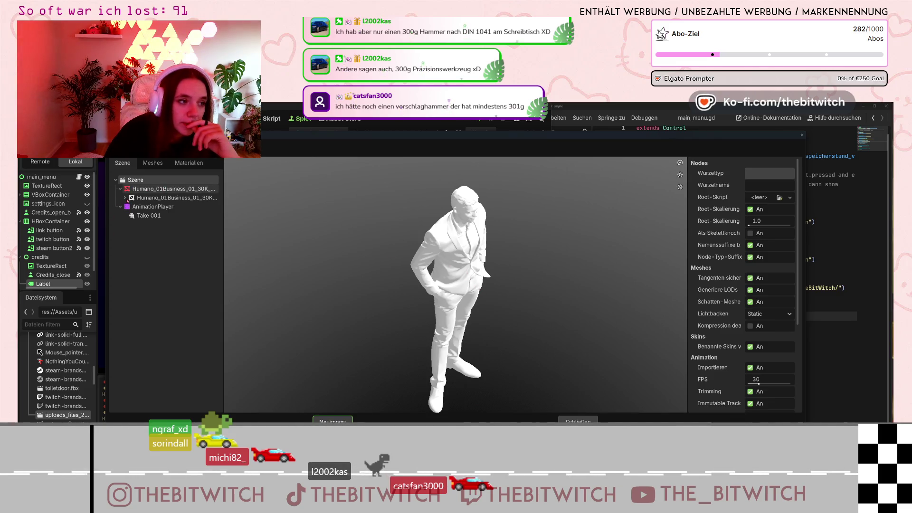
click(127, 199)
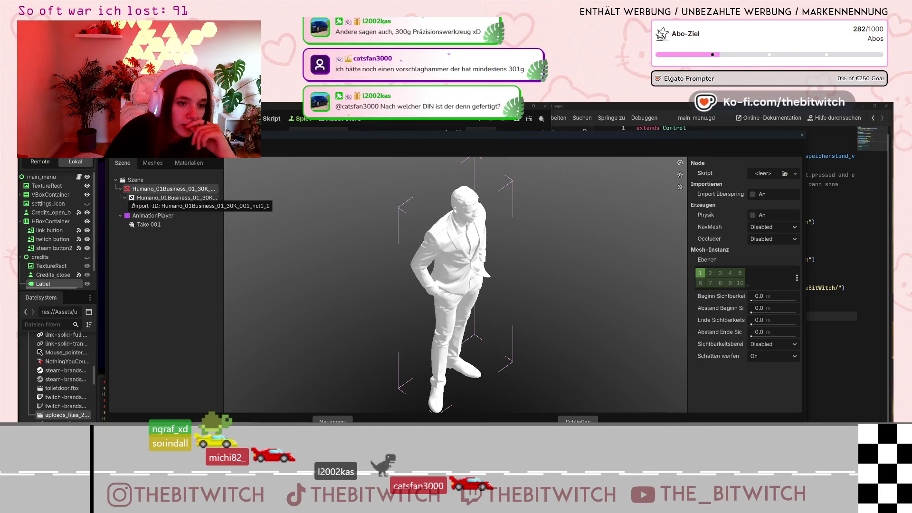
click(151, 205)
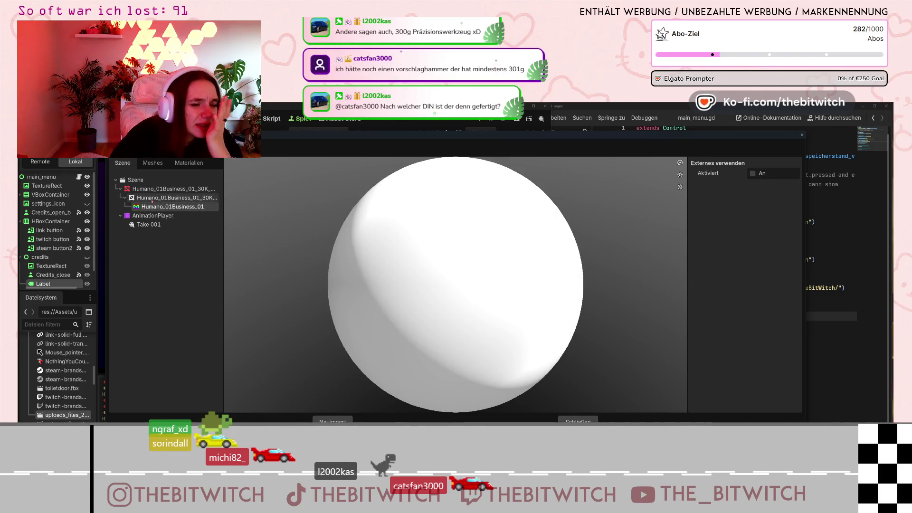
click(151, 197)
click(160, 189)
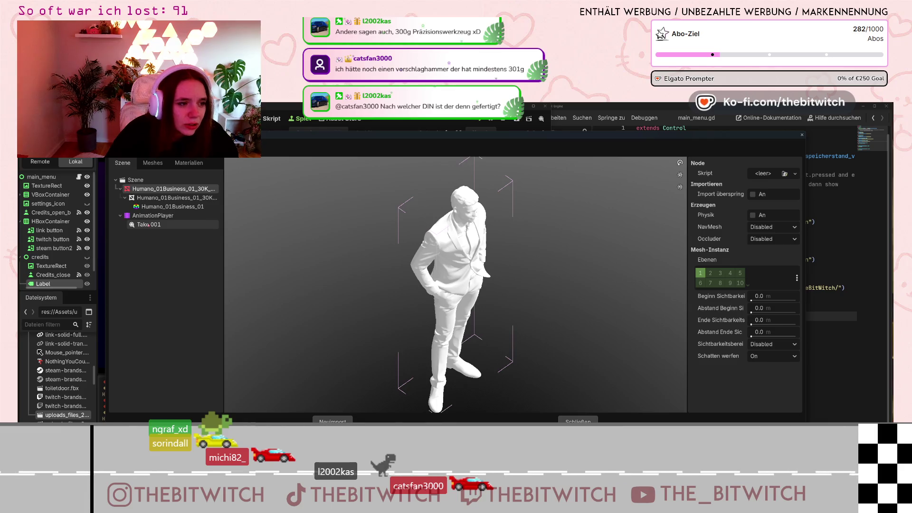
click(148, 225)
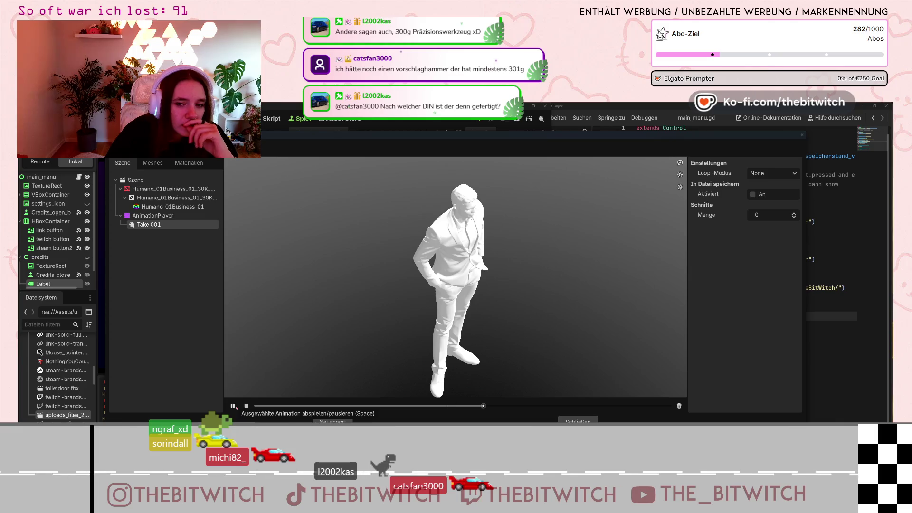
click(232, 405)
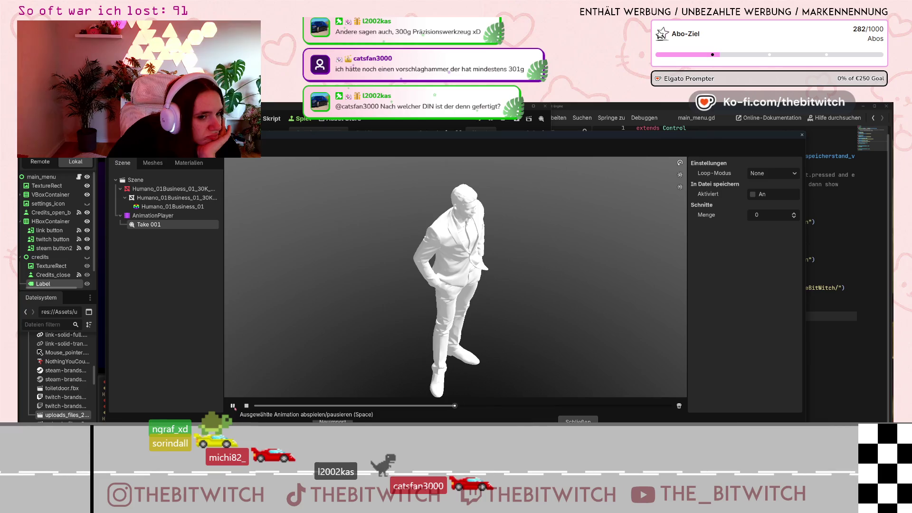
- Review the imported meshes and the Humano_01Business_01 material, then close the import settings
click(153, 163)
click(189, 163)
click(152, 179)
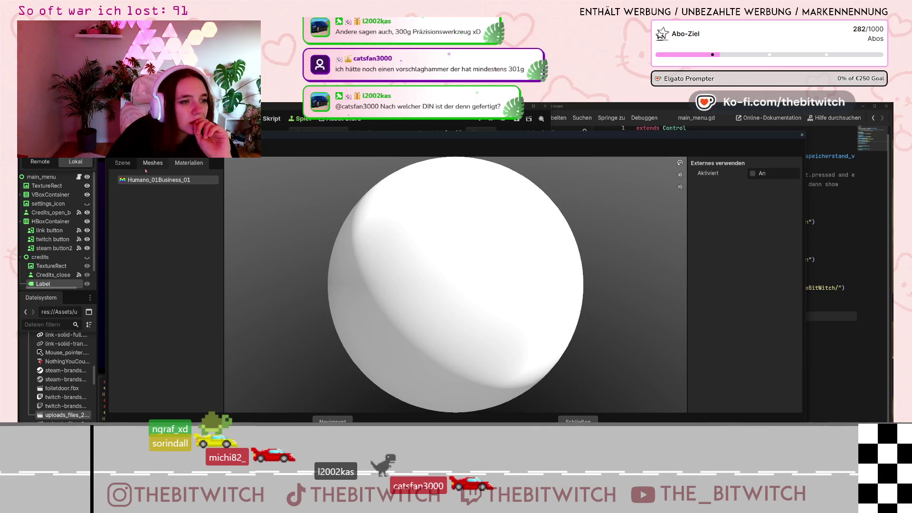
click(126, 164)
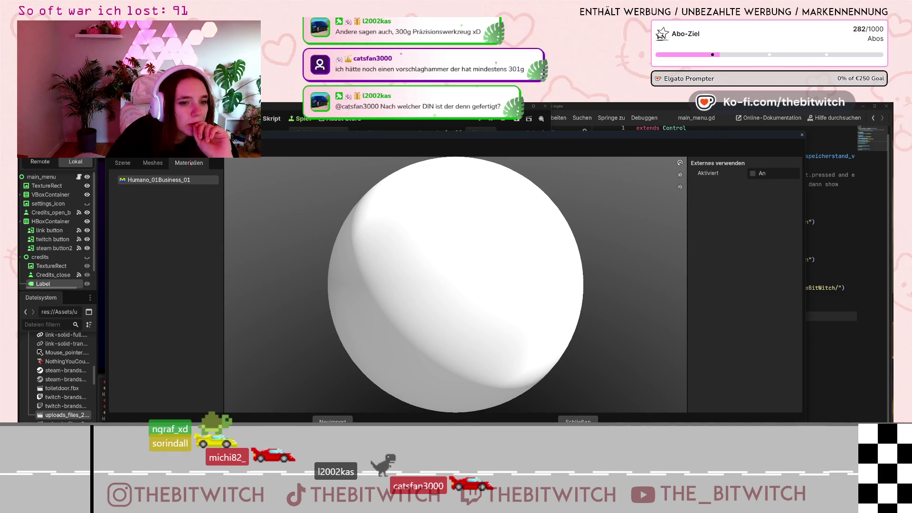
click(129, 166)
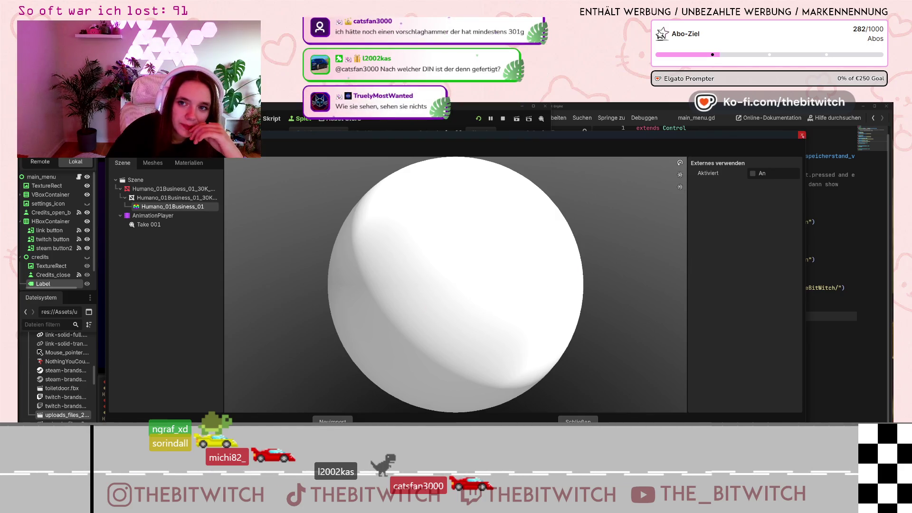
key(Escape)
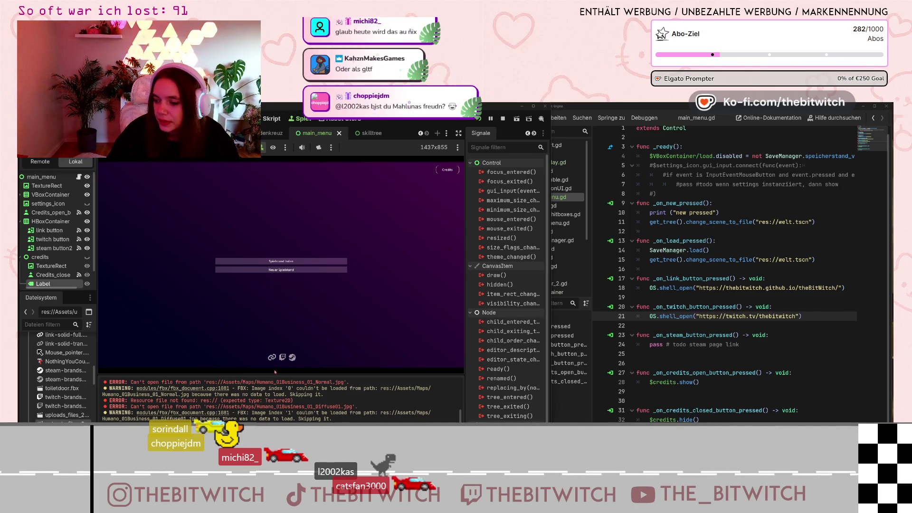
- Switch to the browser showing the CGTrader Humano business-man model page
key(alt+Tab)
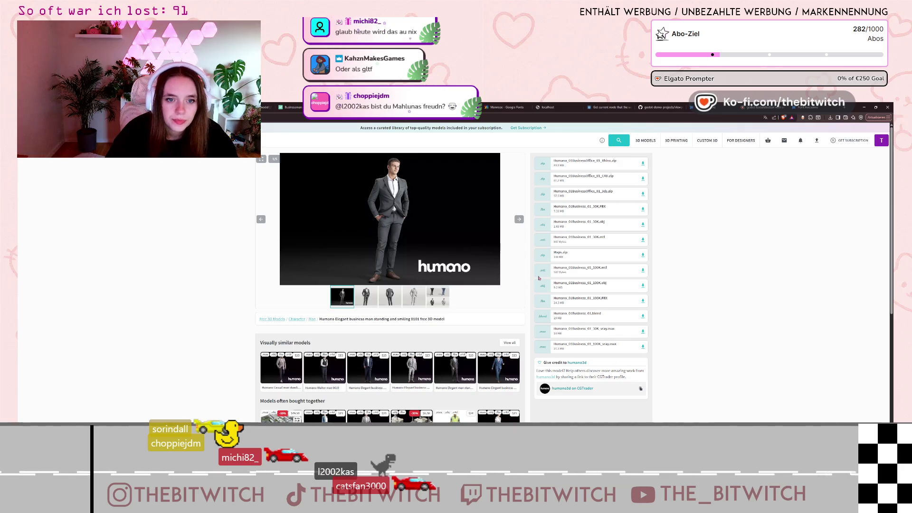
- Zoom in on the CGTrader page, then return to the Godot editor
key(ctrl+plus)
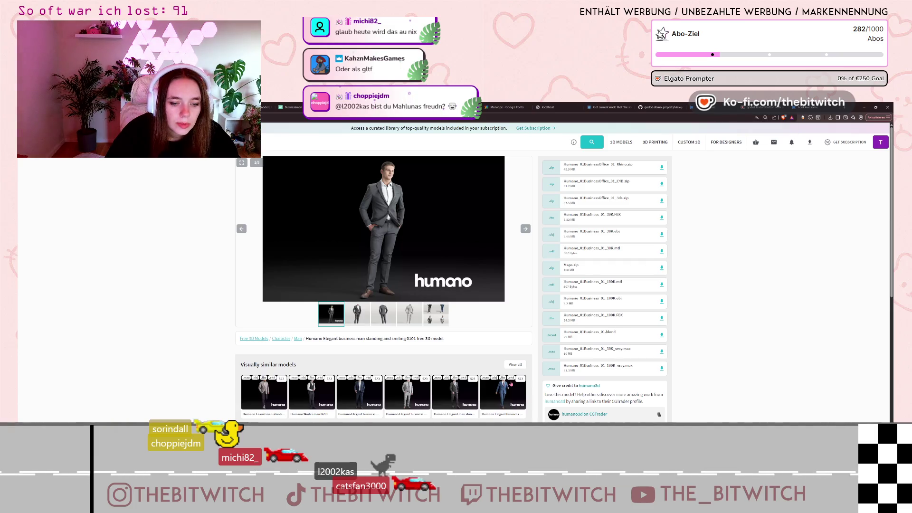
key(alt+Tab)
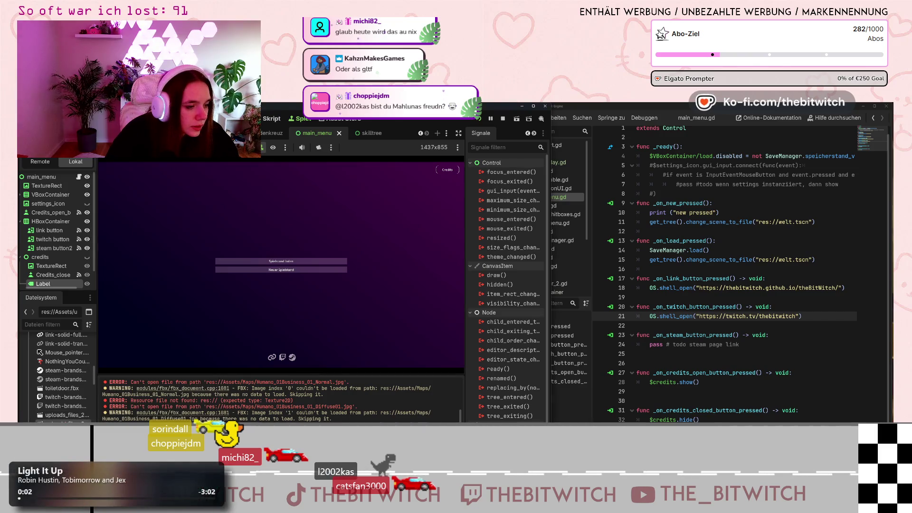
- Set the Humano_01Business_01 material to use an external file, reimport, and return to the browser
double_click(67, 415)
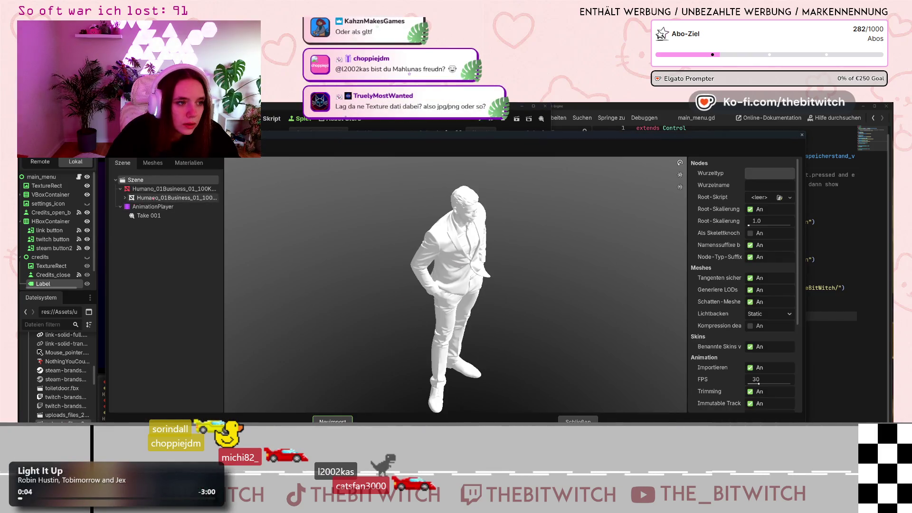
click(153, 198)
click(125, 198)
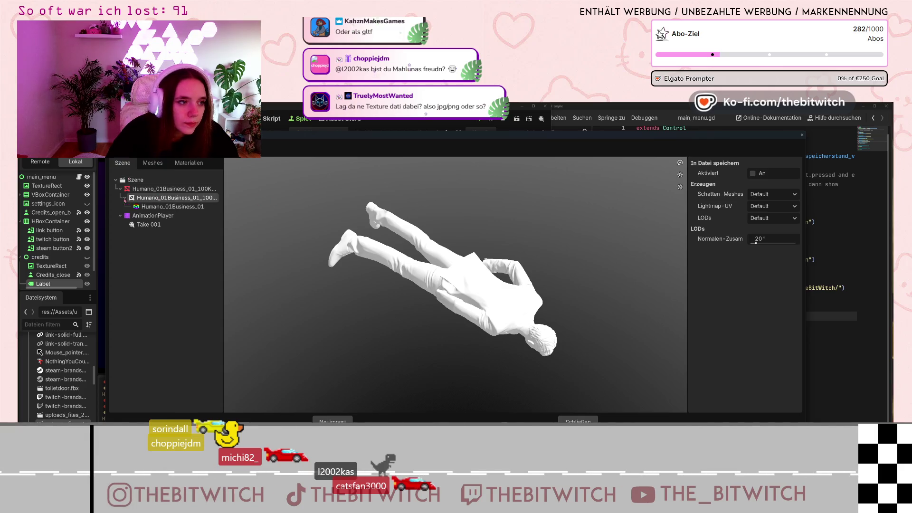
click(161, 207)
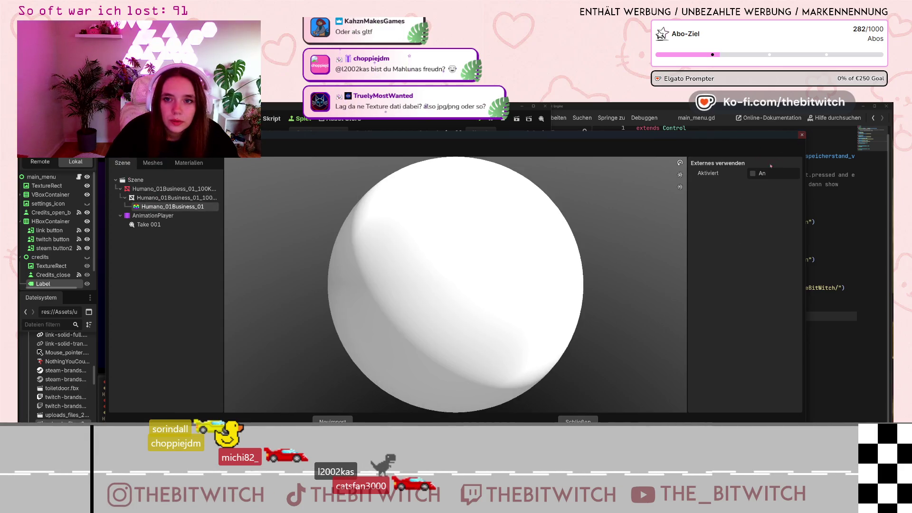
click(753, 173)
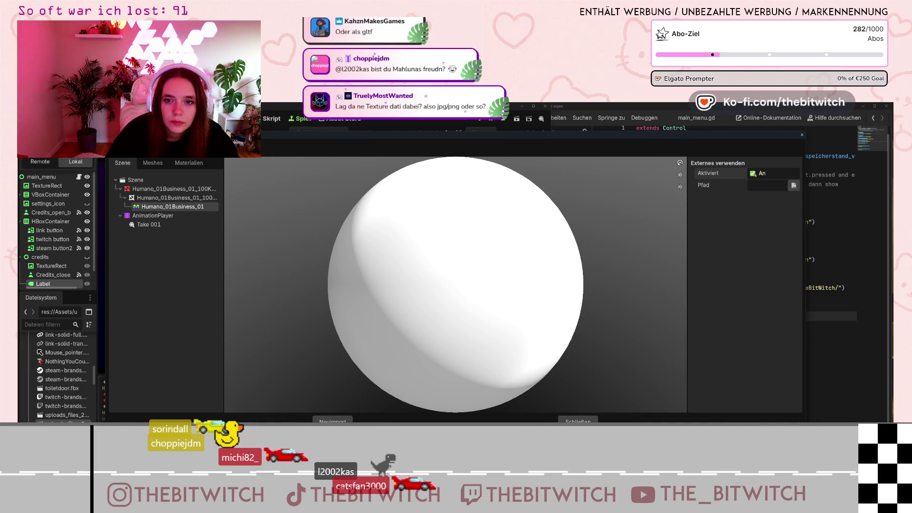
click(333, 422)
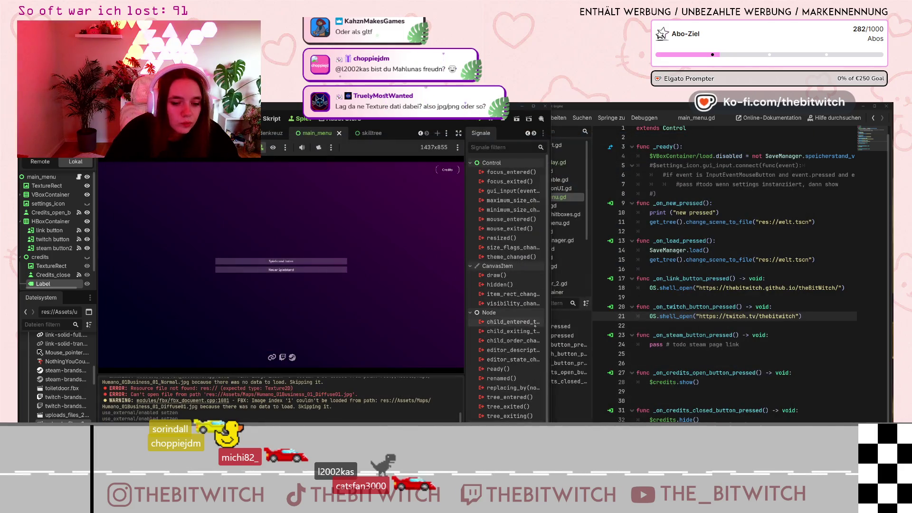
key(alt+Tab)
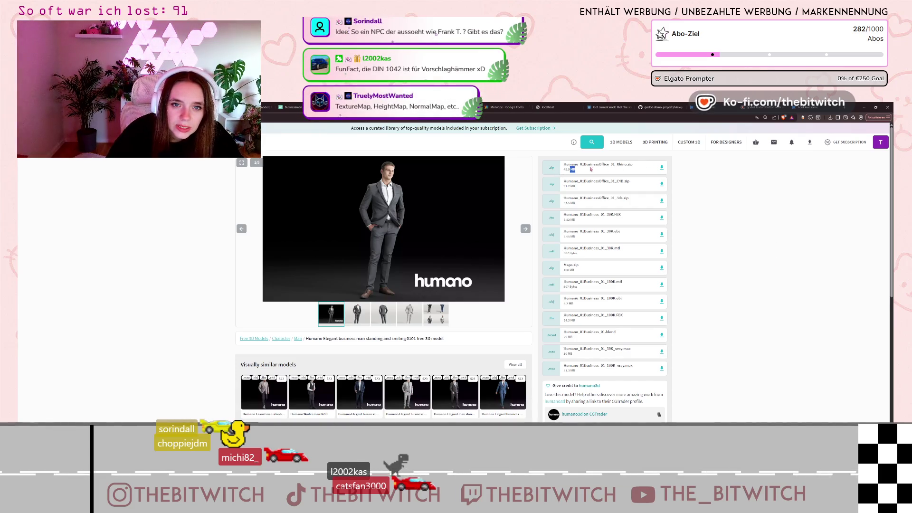
- Look over the model's downloadable files on CGTrader, including C4D.zip and Maps.zip
click(620, 165)
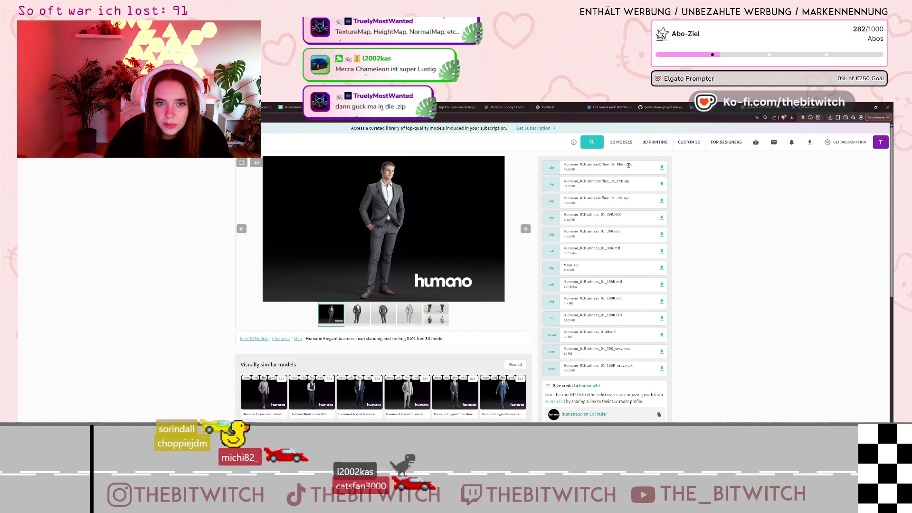
mouse_move(617, 181)
mouse_down()
mouse_move(630, 181)
mouse_move(630, 198)
mouse_up()
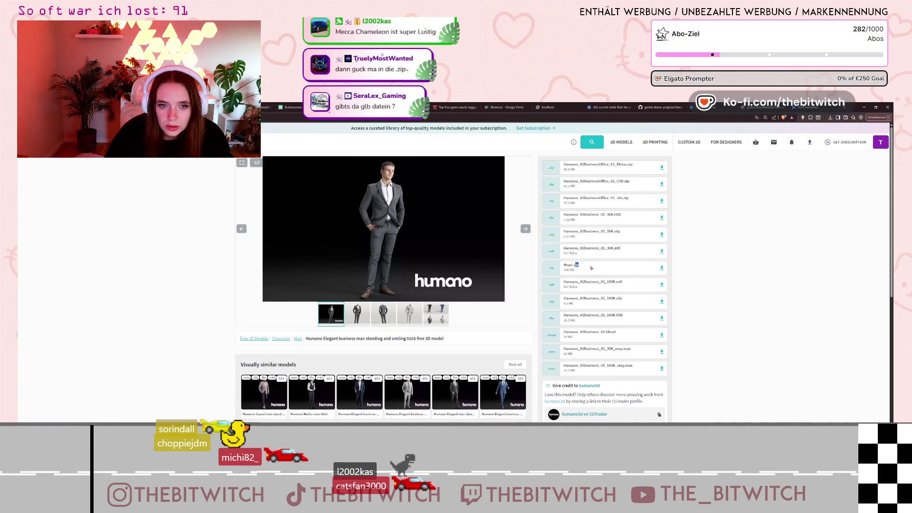
click(734, 311)
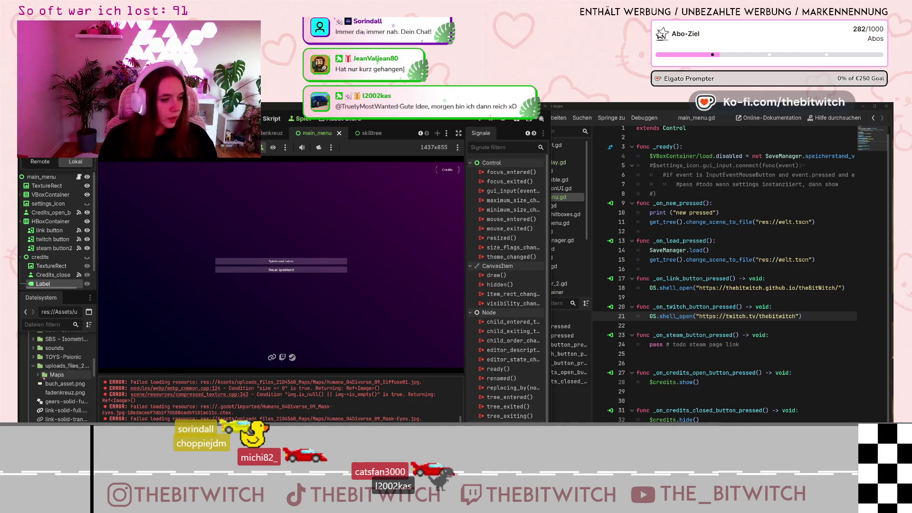
click(38, 375)
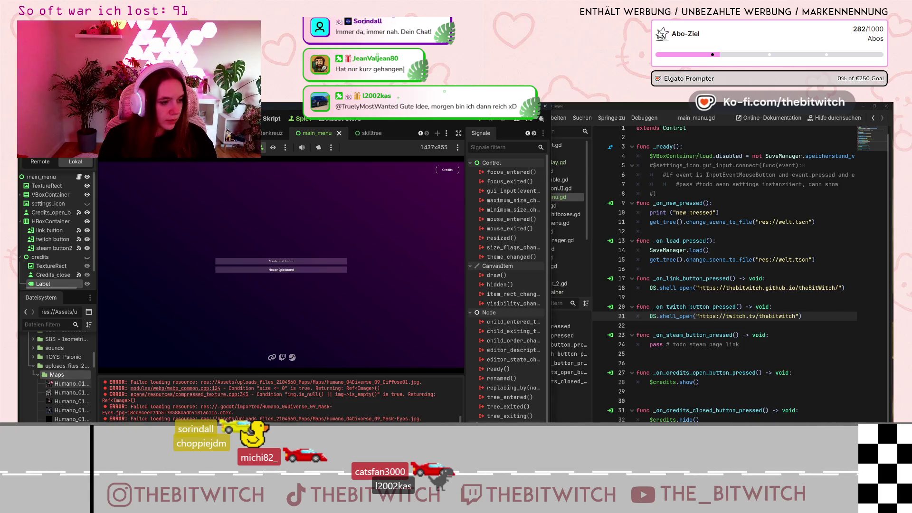
scroll(62, 366, down, 1)
click(62, 356)
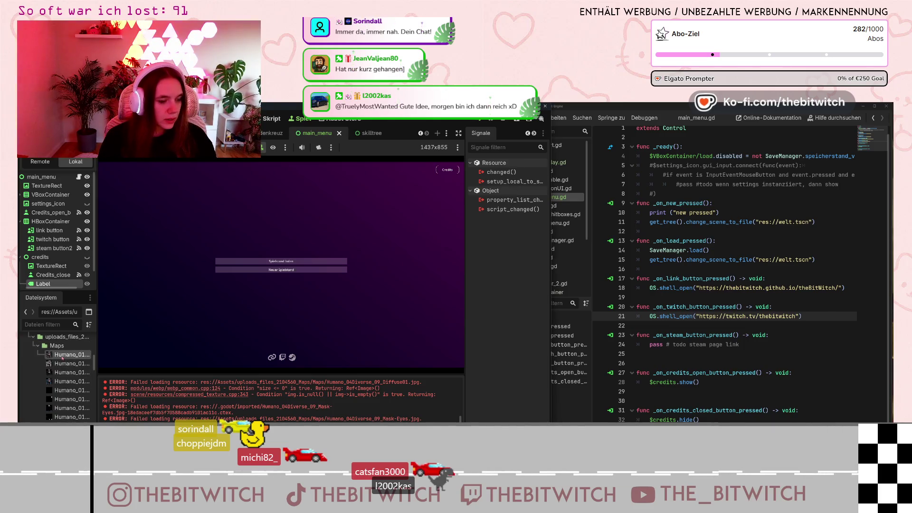
mouse_move(62, 357)
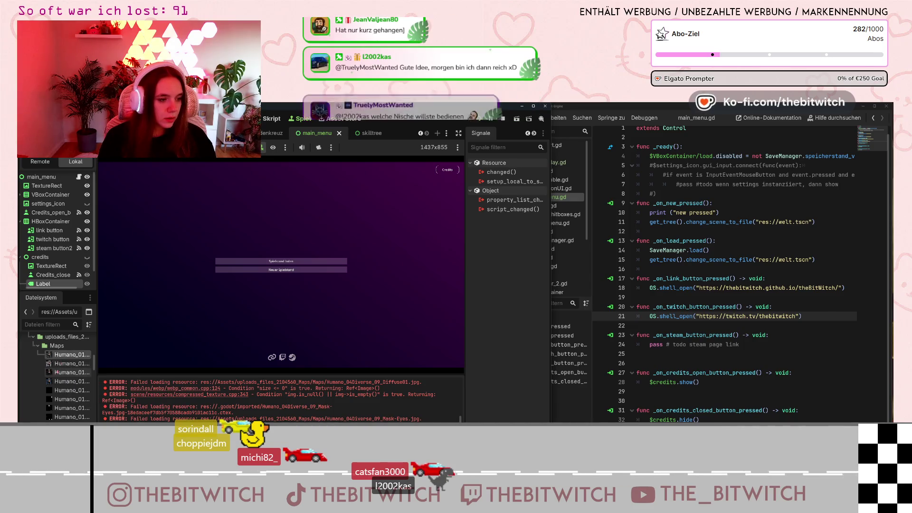
scroll(64, 398, down, 1)
scroll(63, 398, down, 5)
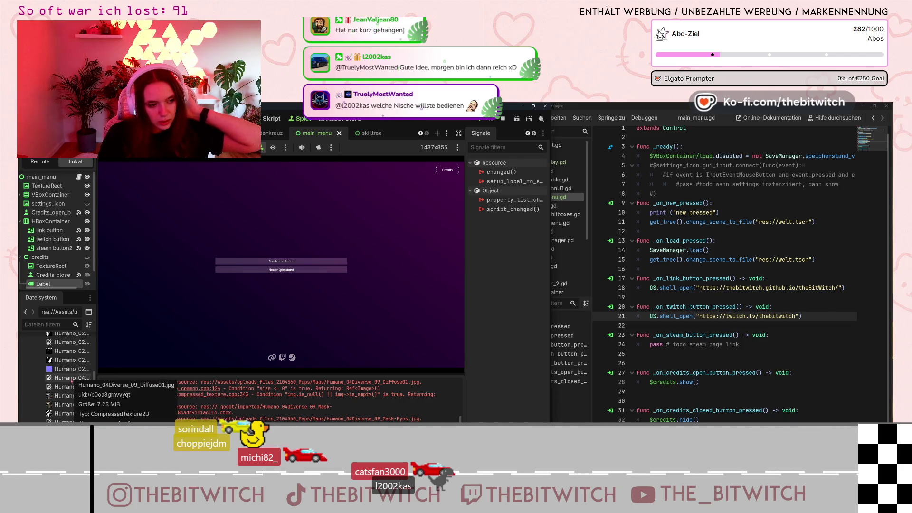
scroll(61, 389, down, 3)
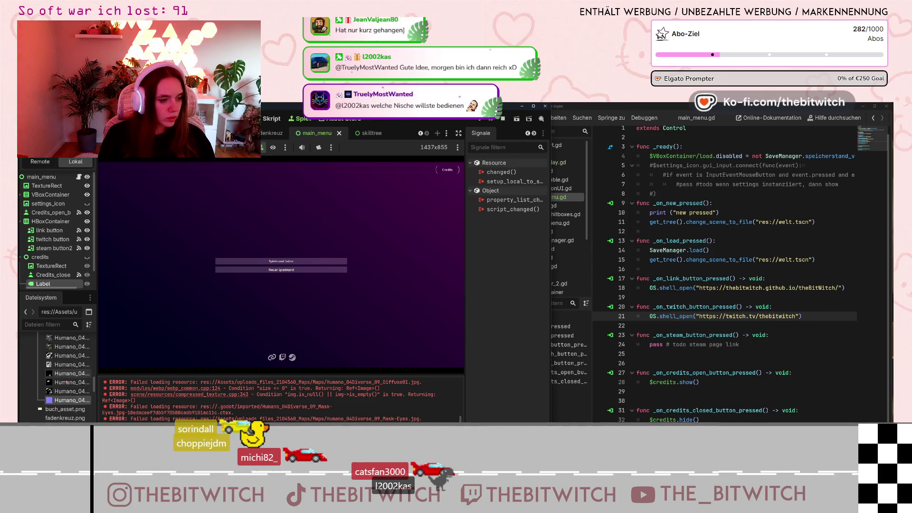
mouse_move(62, 400)
scroll(62, 401, up, 6)
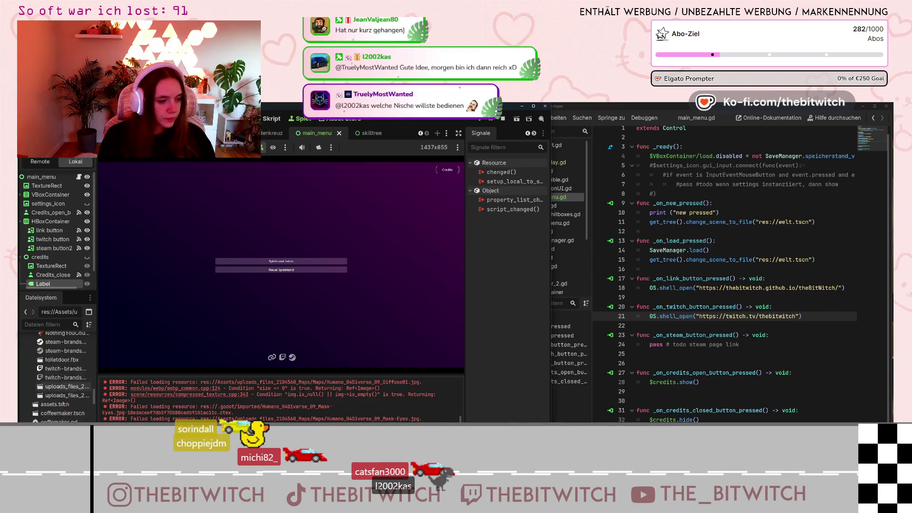
- Find the uploads_files business-man model in the FileSystem dock and open its import settings
scroll(58, 407, up, 3)
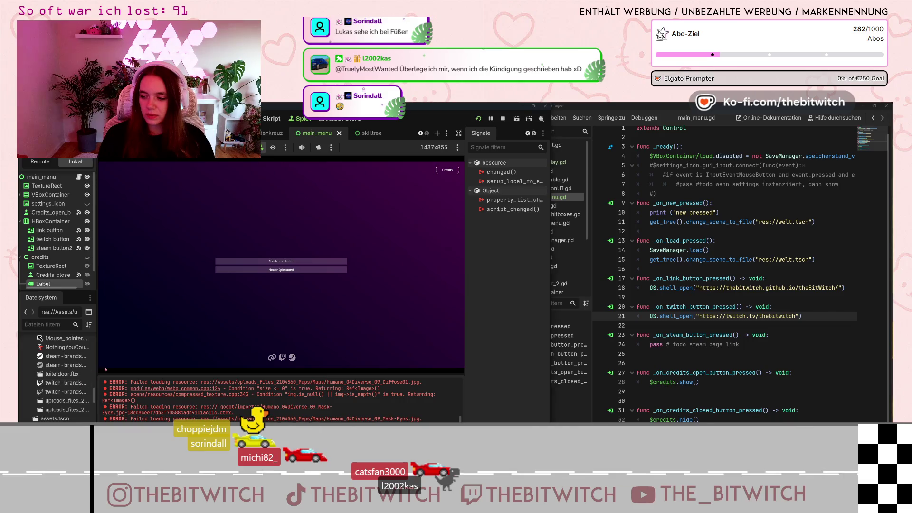
scroll(68, 395, down, 1)
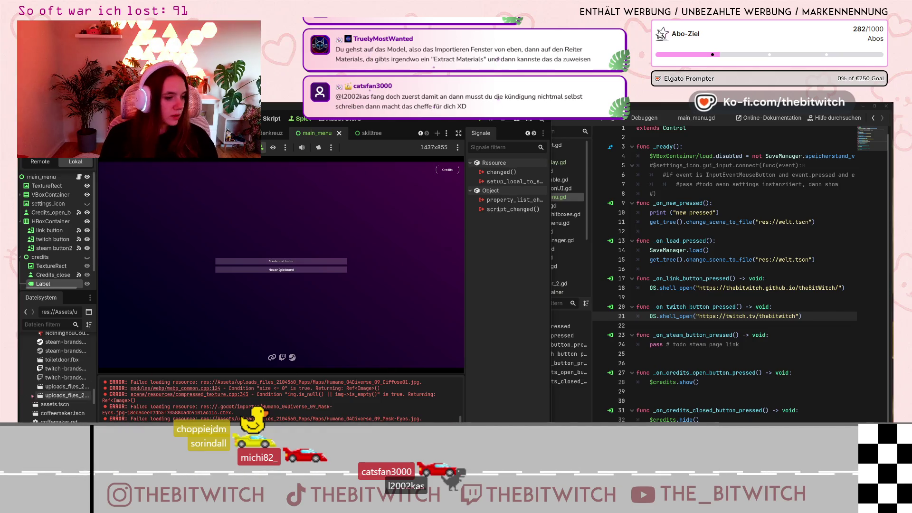
double_click(57, 386)
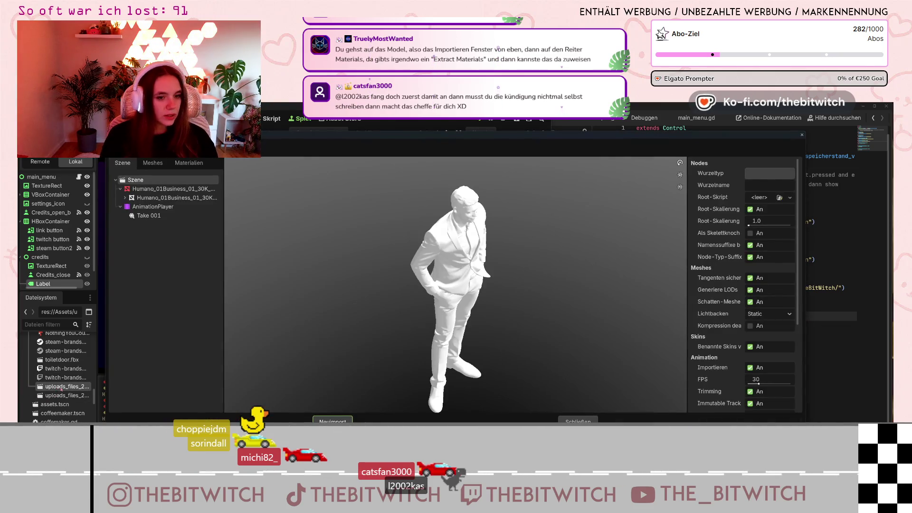
- Select the Humano_01Business_01 material and enable Use External
click(188, 163)
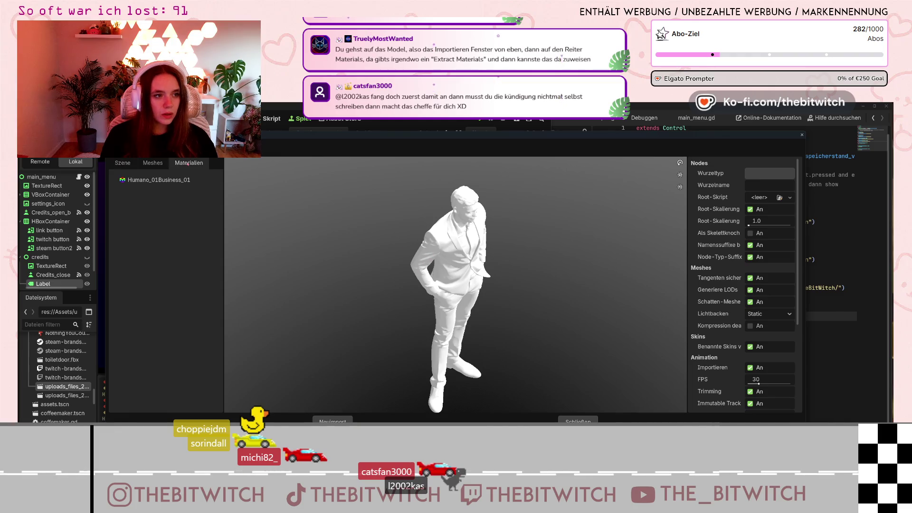
click(159, 180)
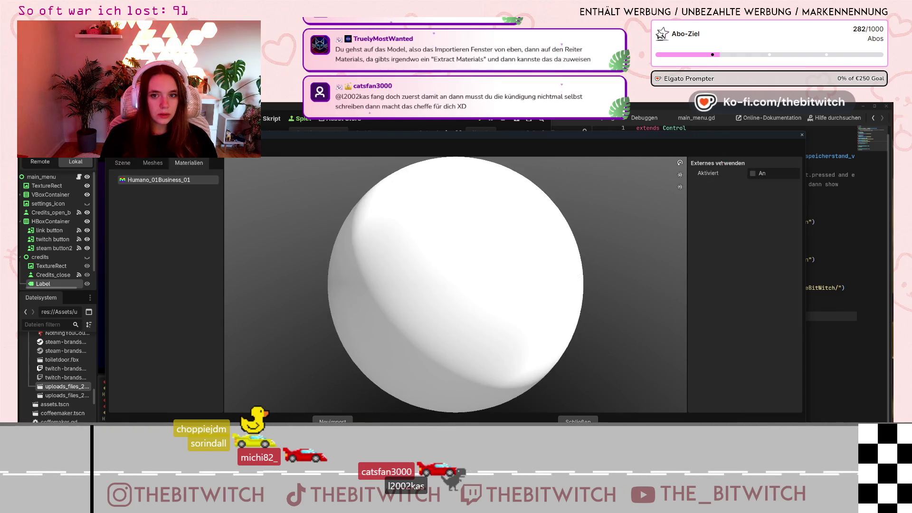
click(752, 174)
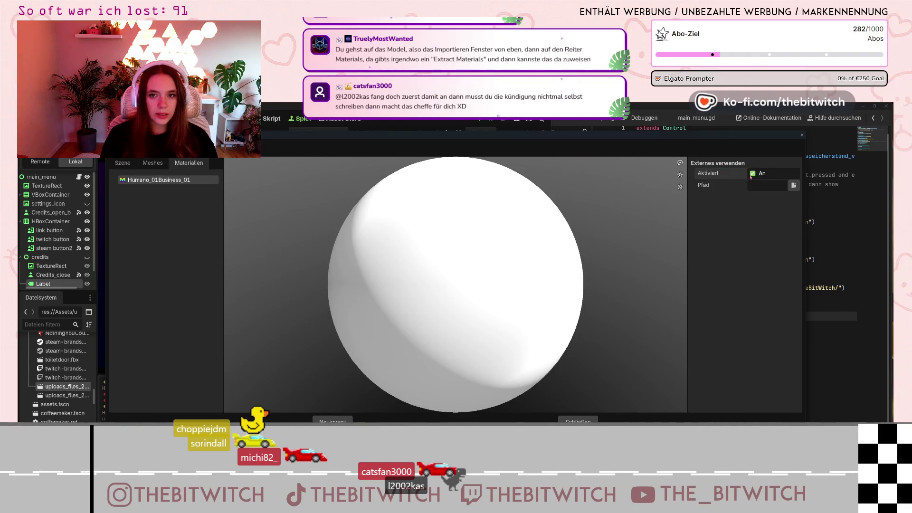
click(793, 186)
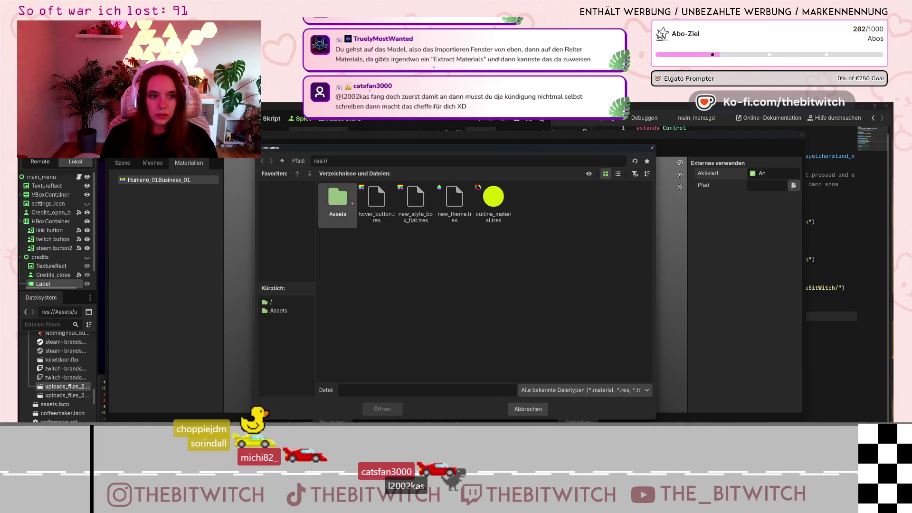
- Point its path to Humano_01Business_01_Diffuse02.jpg in Assets/uploads_files_2104560_Maps/Maps, filtering by All Files
double_click(333, 205)
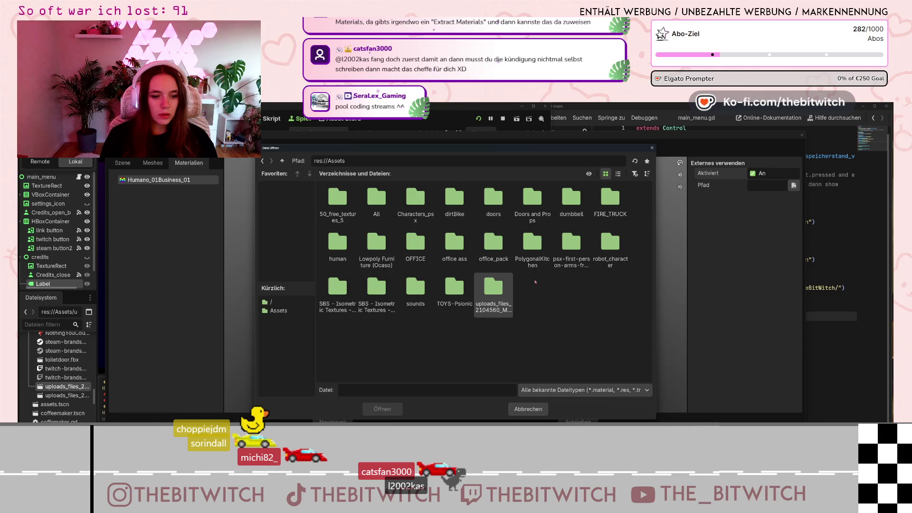
double_click(495, 288)
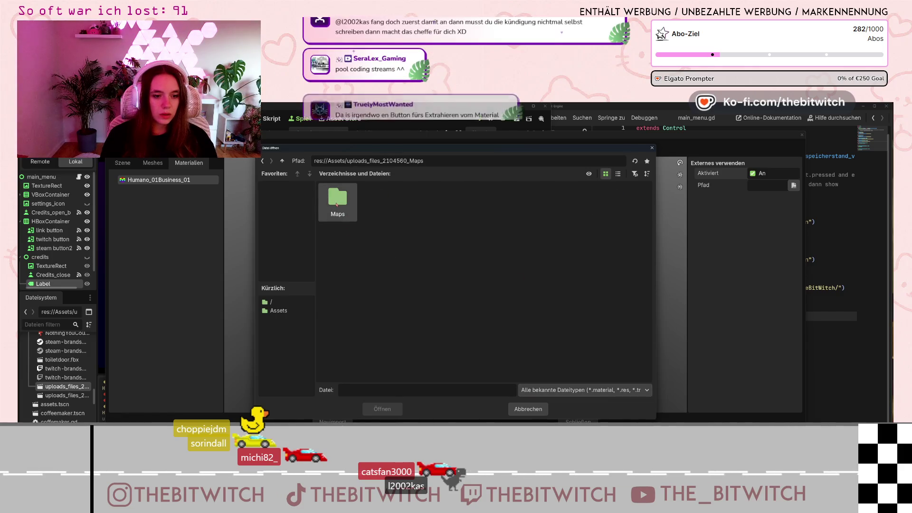
double_click(336, 200)
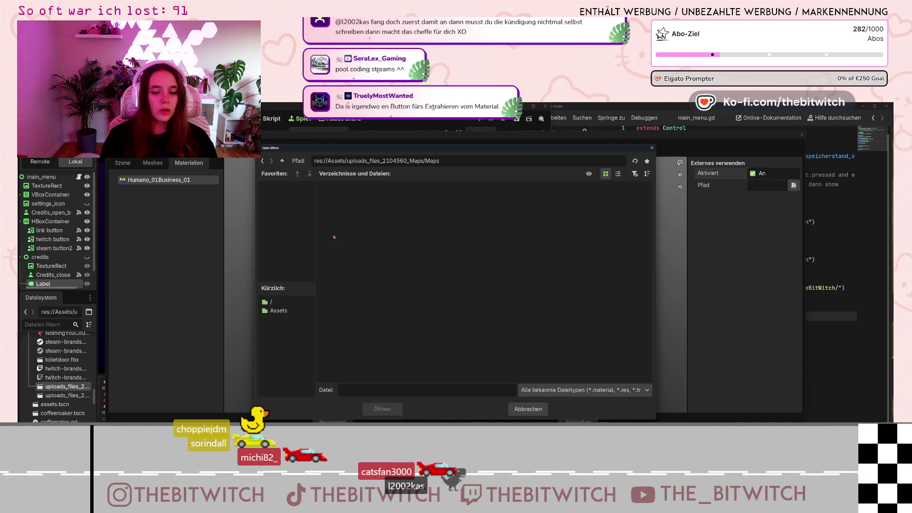
click(588, 389)
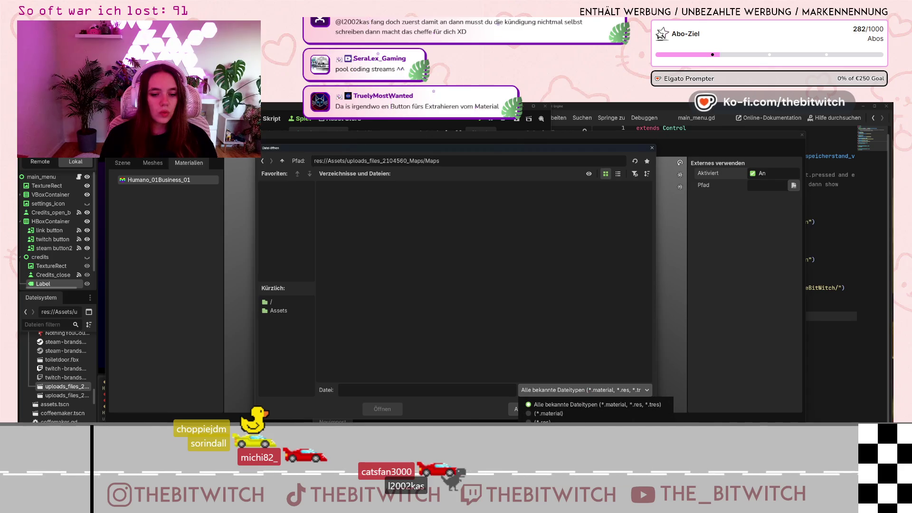
click(551, 440)
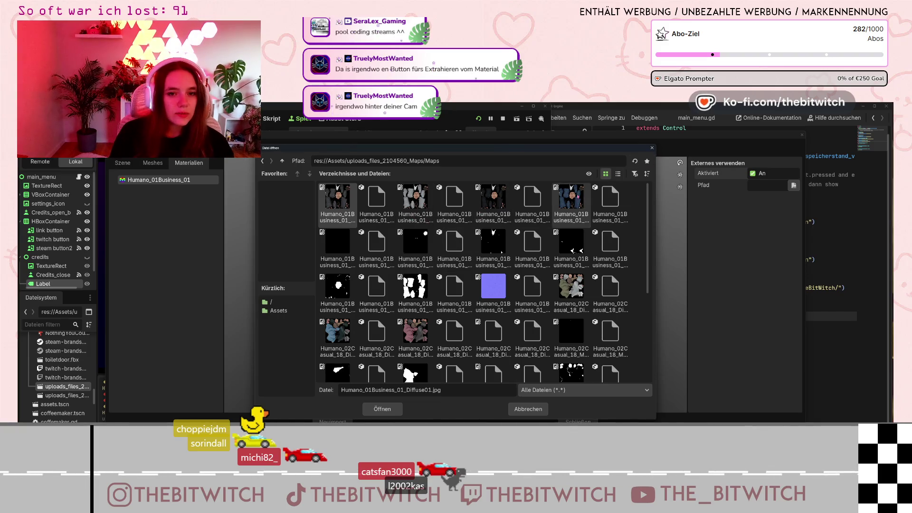
click(416, 202)
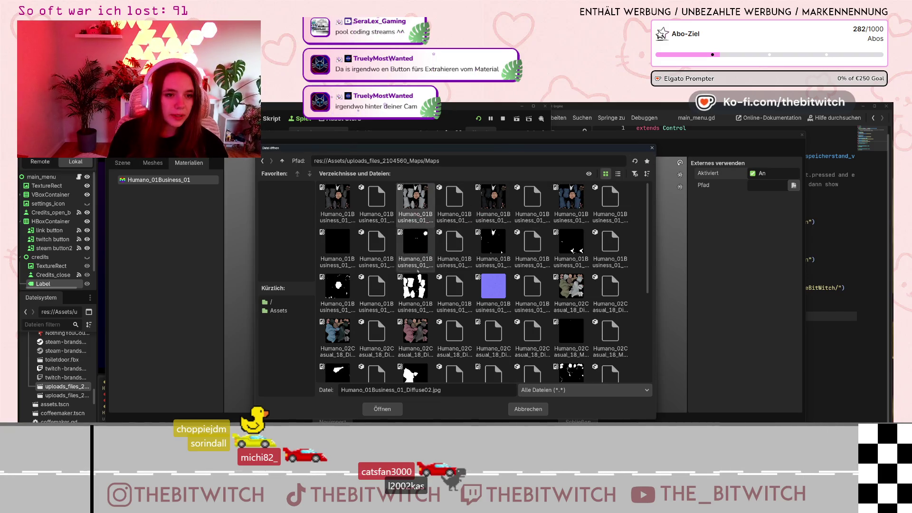
click(382, 409)
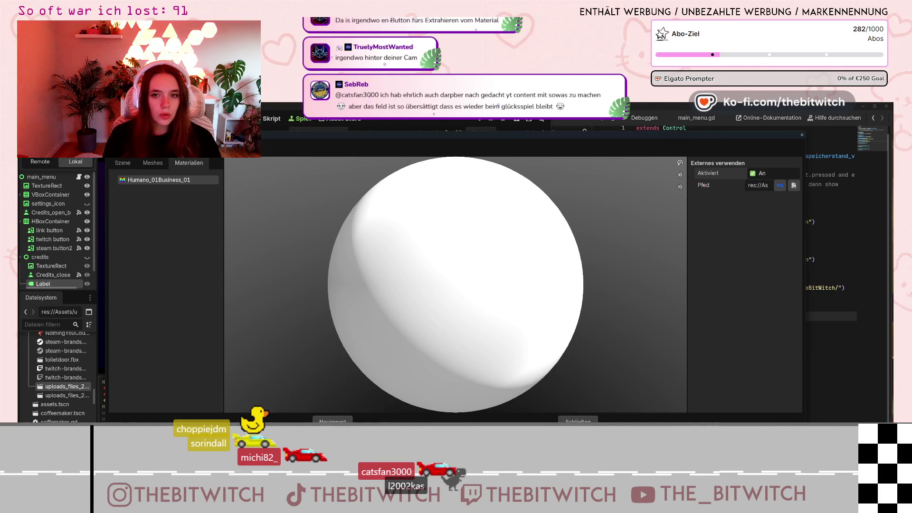
click(680, 162)
click(680, 163)
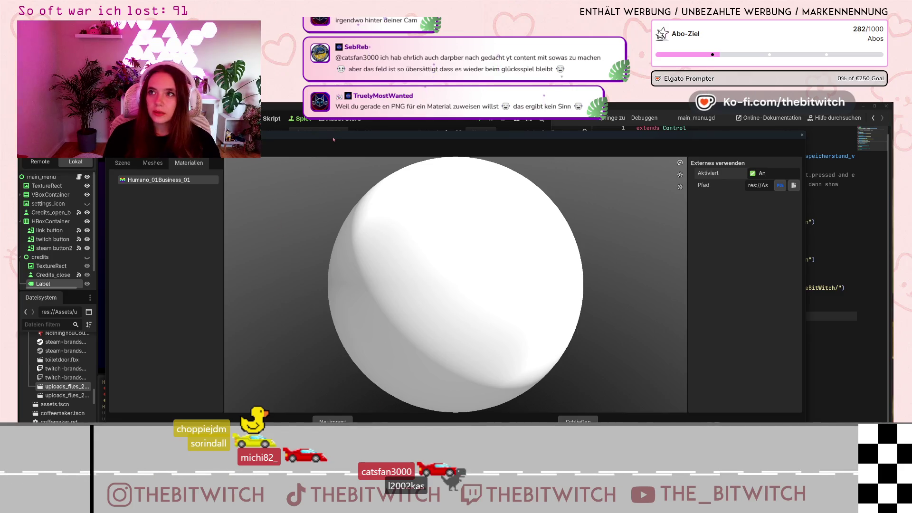
drag(335, 139, 364, 200)
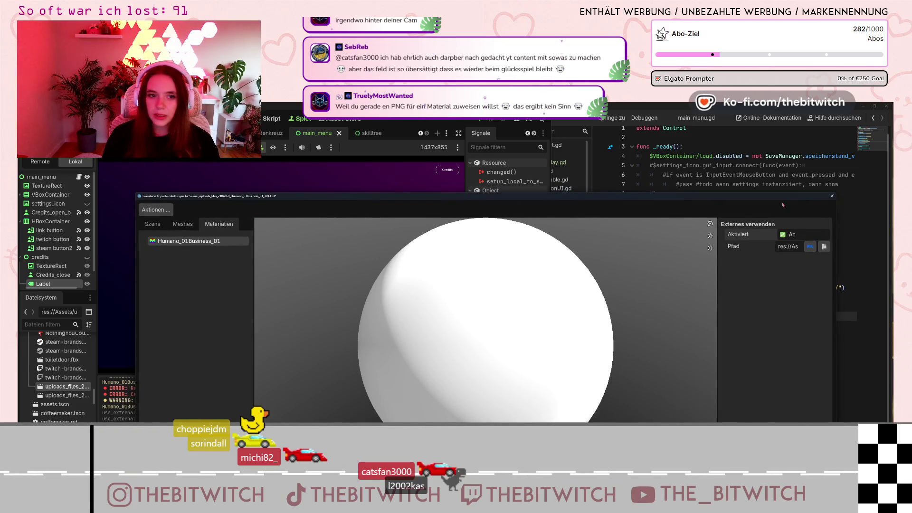
drag(541, 202, 494, 137)
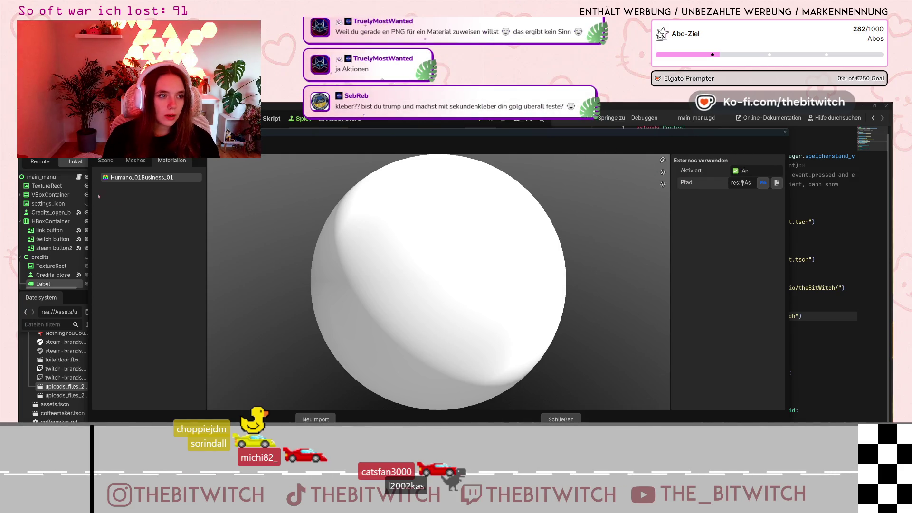
- Try extracting the materials into the uploads folder, then back out of the extraction
click(112, 148)
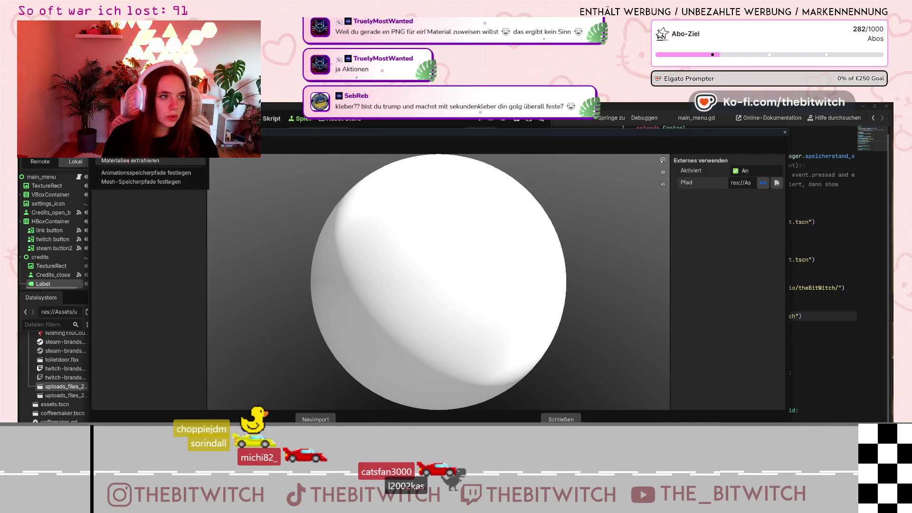
click(133, 163)
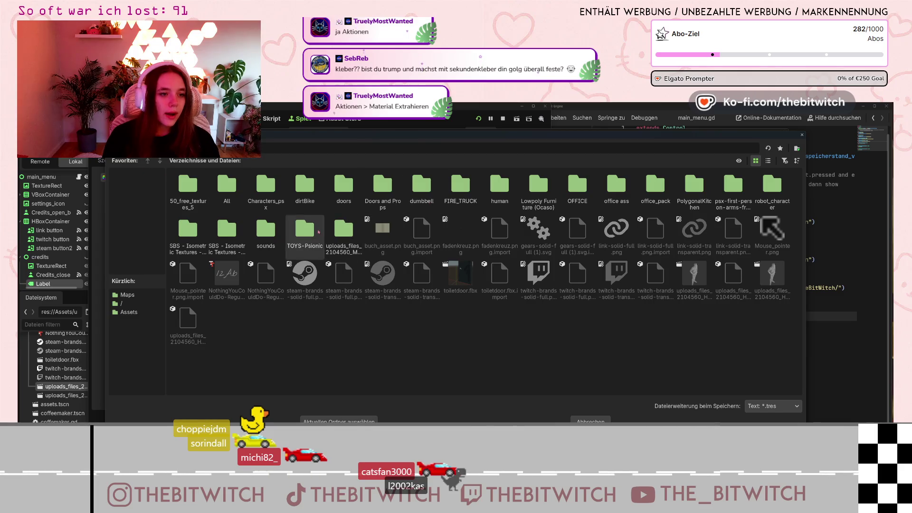
click(344, 232)
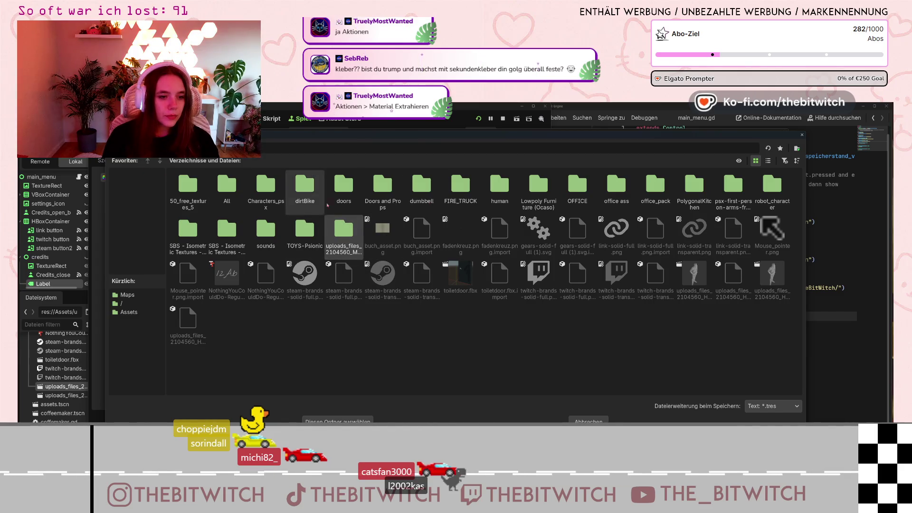
double_click(343, 233)
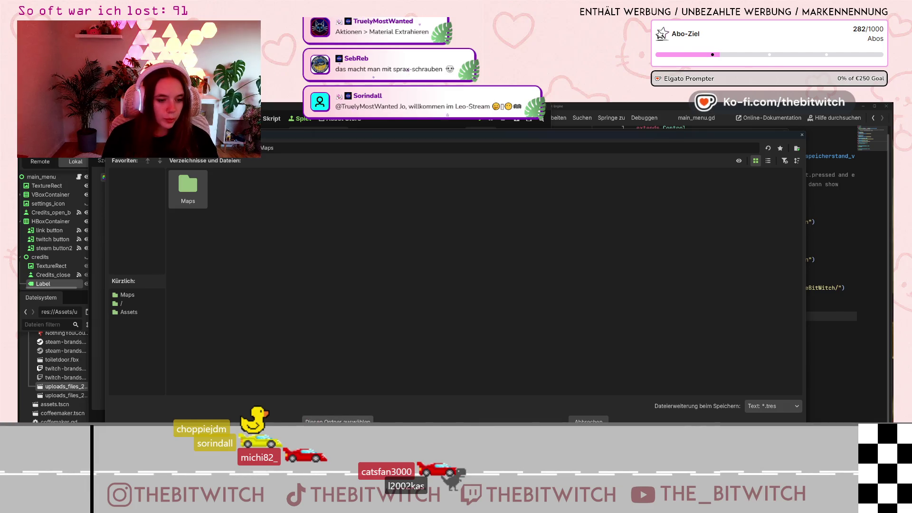
click(338, 421)
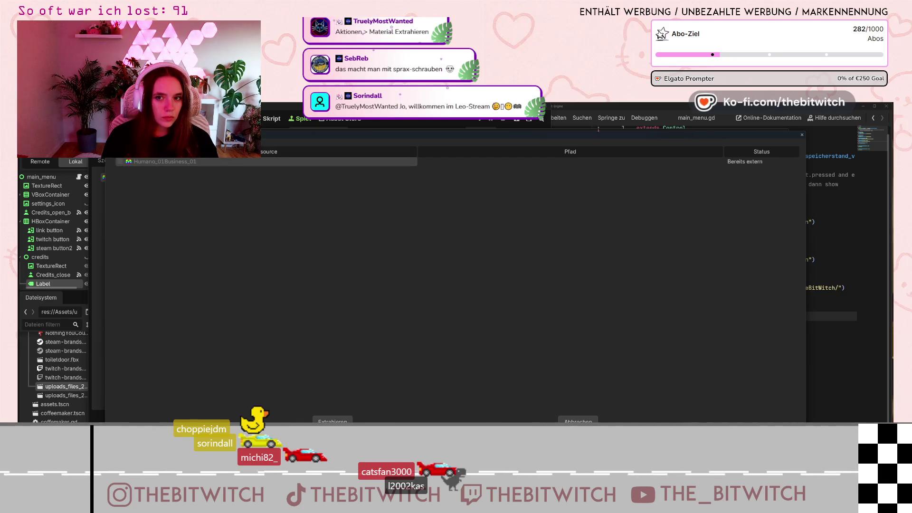
key(Escape)
- Disable Use External and extract Humano_01Business_01 into the uploads_files_2104560_Maps folder
click(740, 172)
click(114, 147)
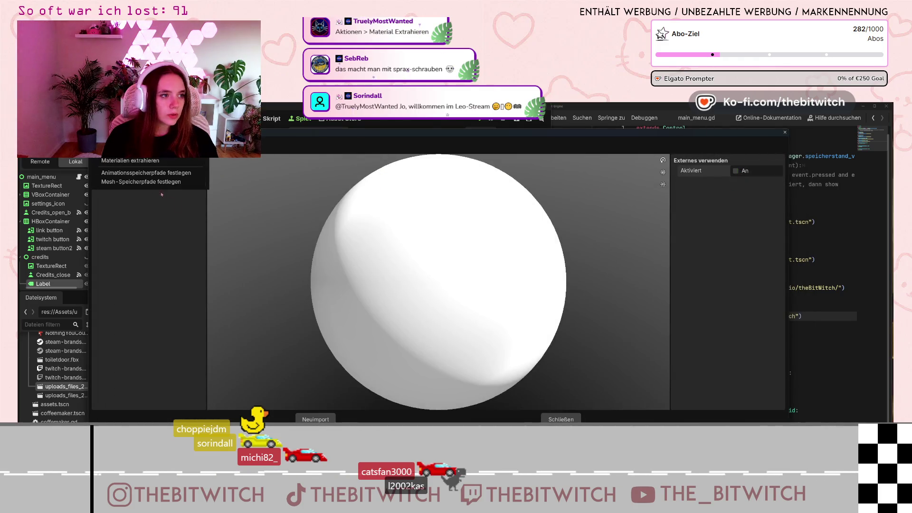
click(138, 163)
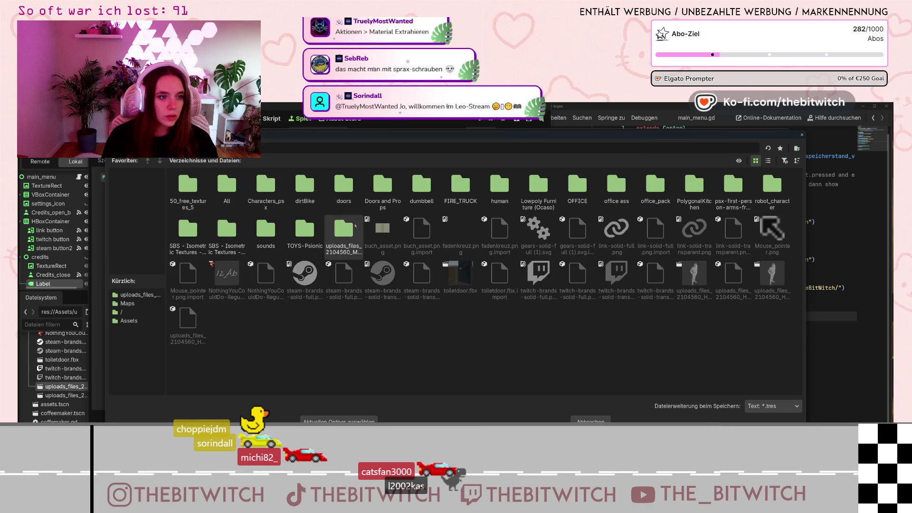
click(344, 232)
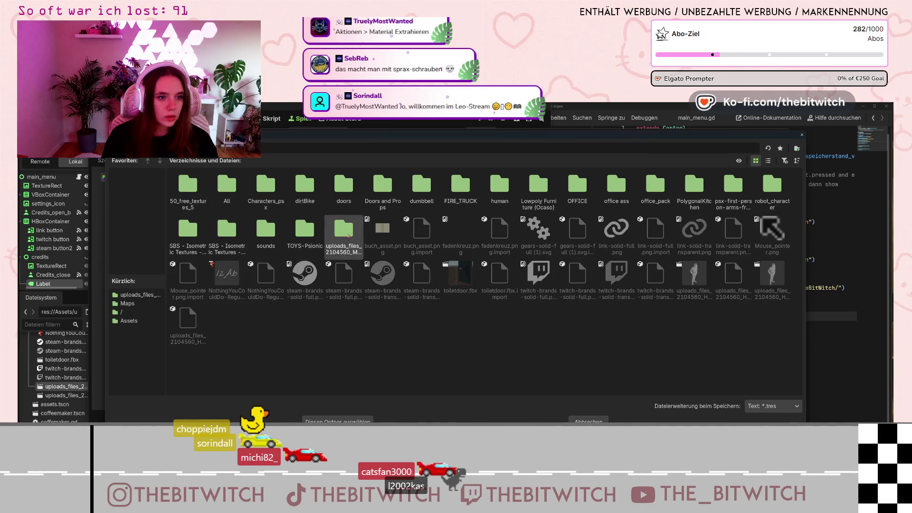
double_click(344, 231)
double_click(187, 186)
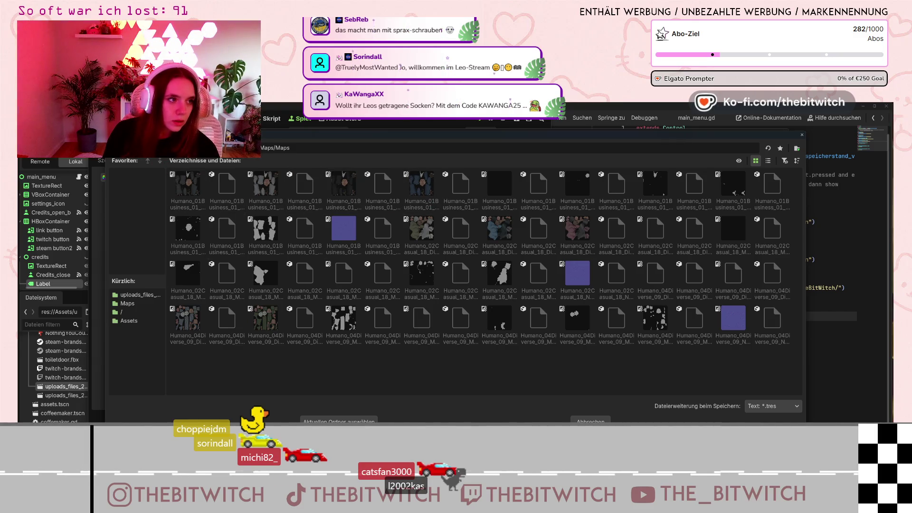
key(BackSpace)
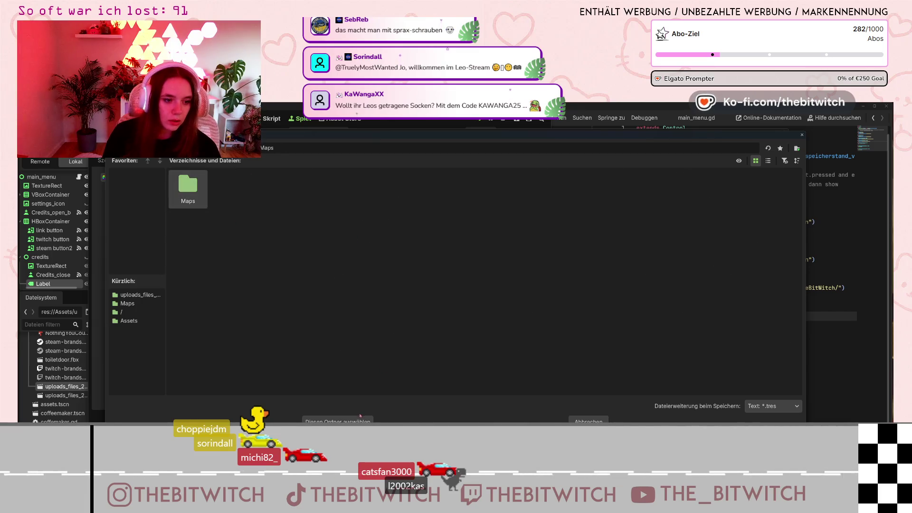
click(359, 420)
key(Return)
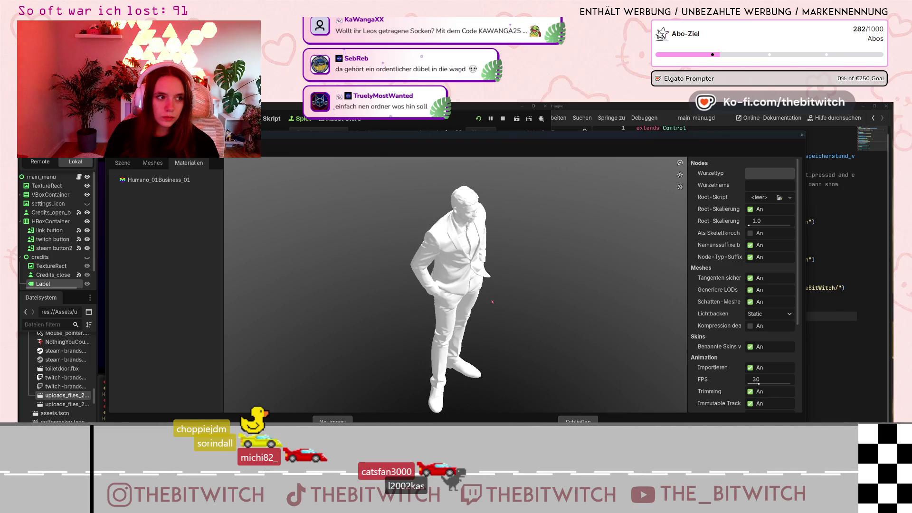
- Orbit the preview, recheck the Humano_01Business_01 material, and close the dialog with reimport
drag(502, 309, 498, 301)
scroll(733, 243, down, 5)
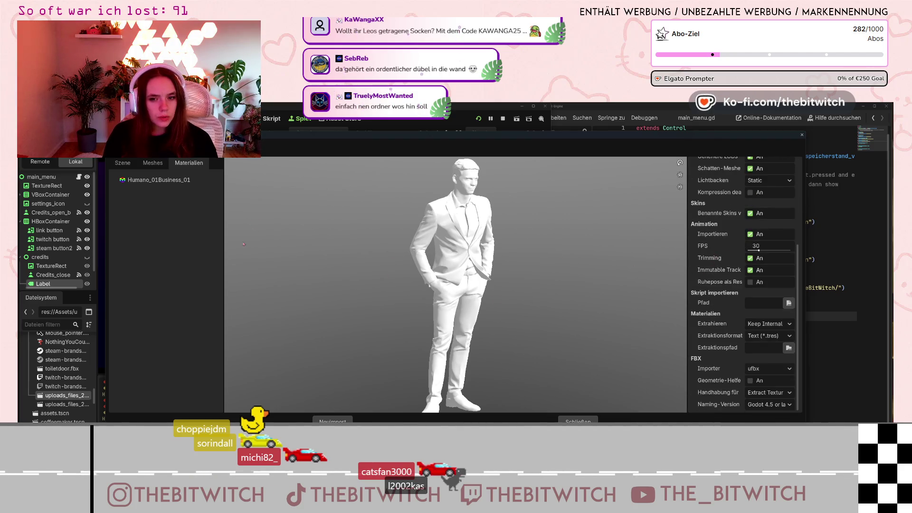
click(159, 181)
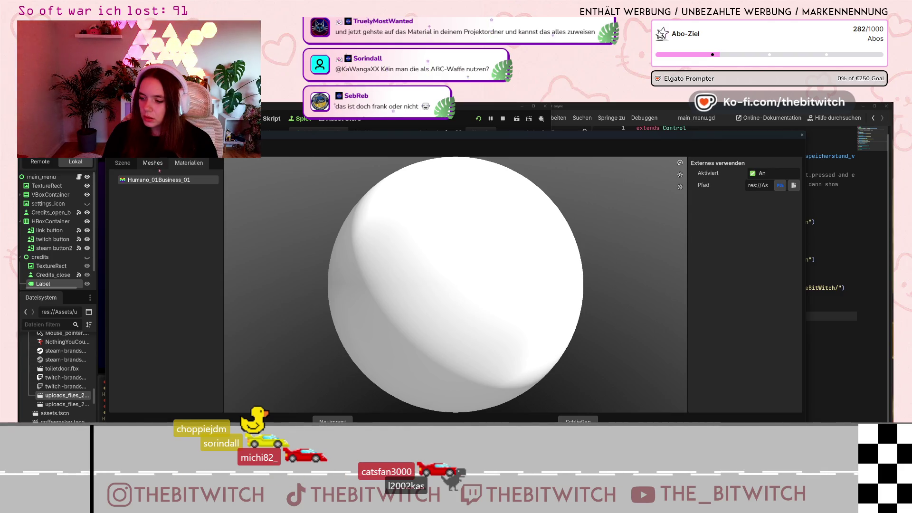
click(188, 163)
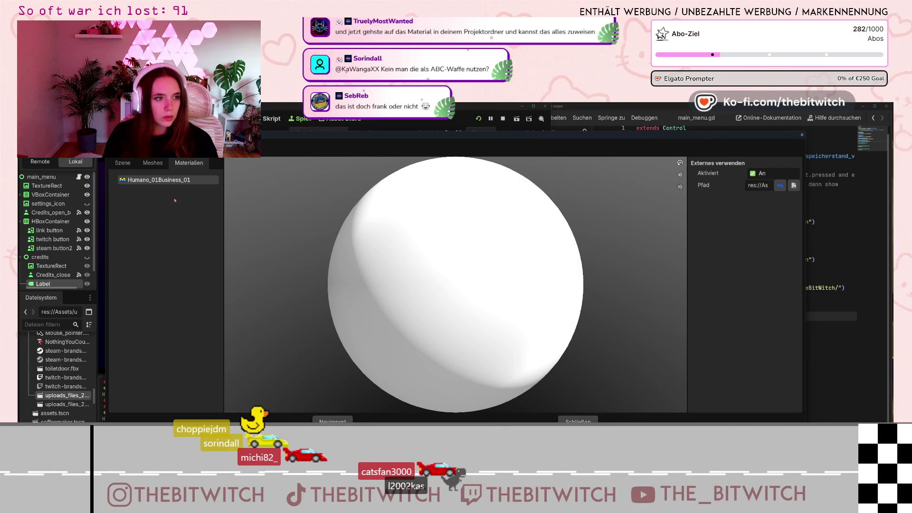
click(332, 421)
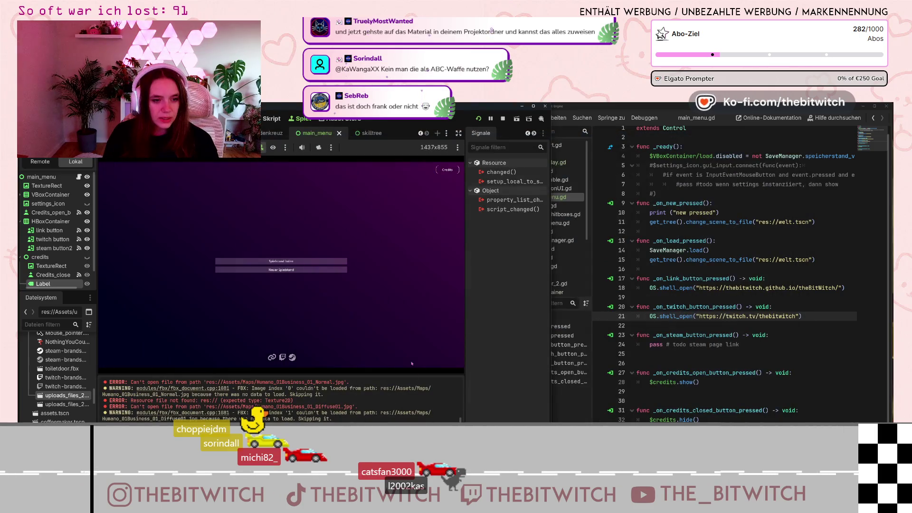
- Scroll the FileSystem dock through the uploads Maps folder to view the Humano_01 textures
scroll(74, 393, up, 5)
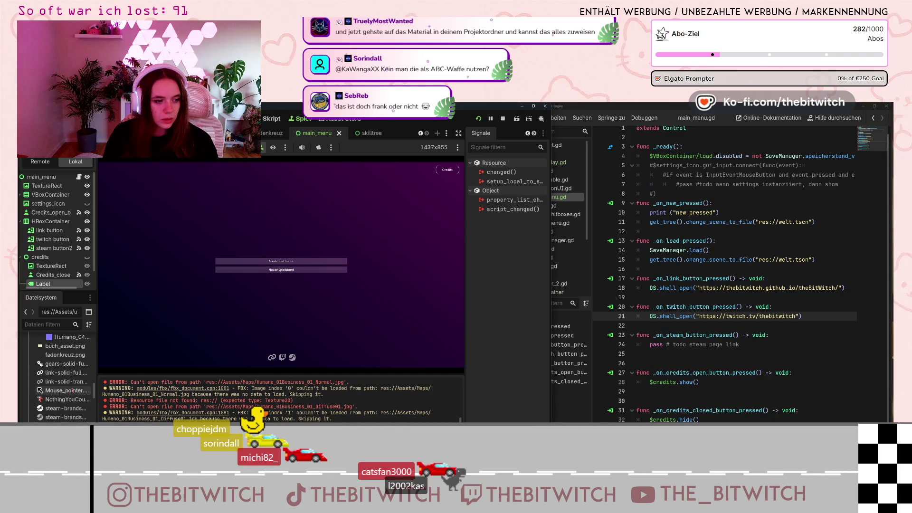
scroll(74, 393, up, 5)
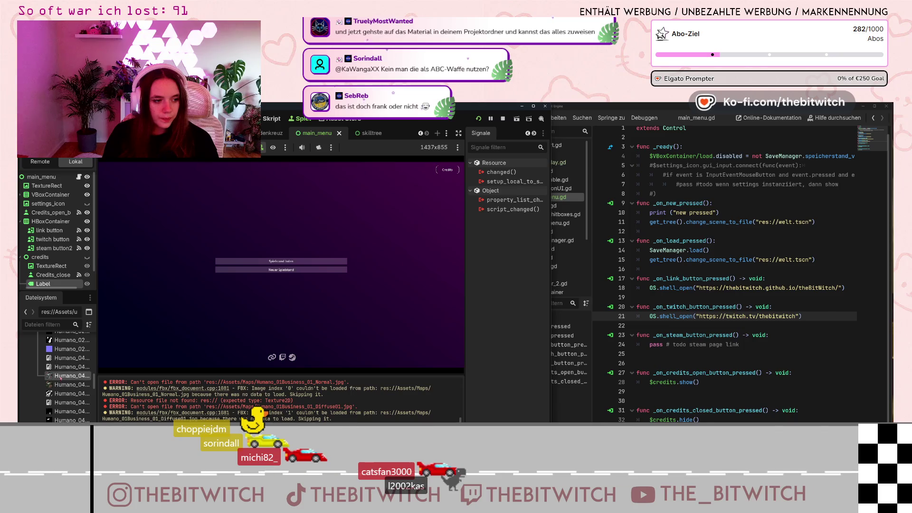
scroll(86, 380, down, 1)
scroll(87, 390, up, 3)
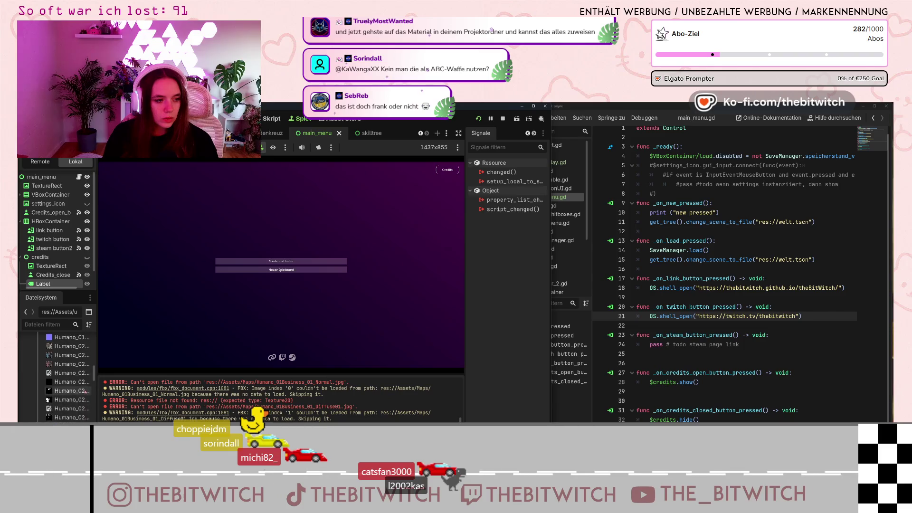
scroll(69, 409, down, 3)
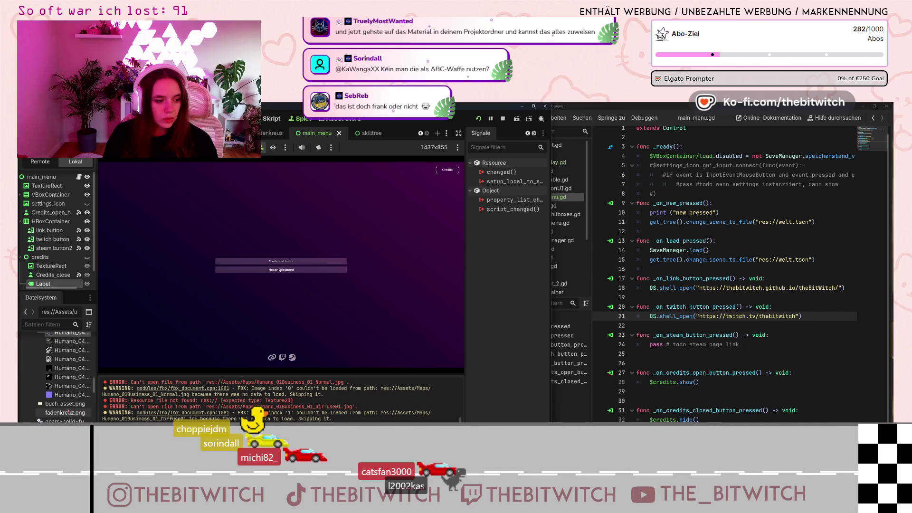
scroll(72, 411, up, 10)
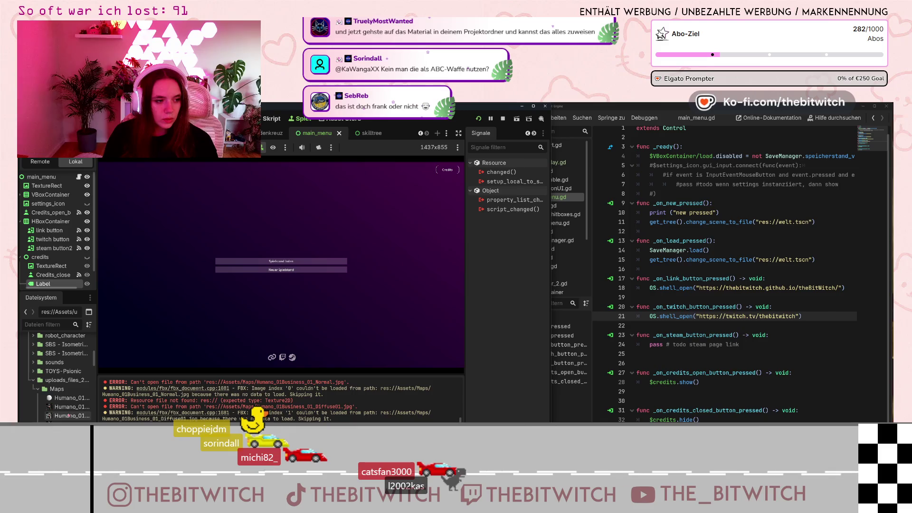
scroll(73, 401, down, 6)
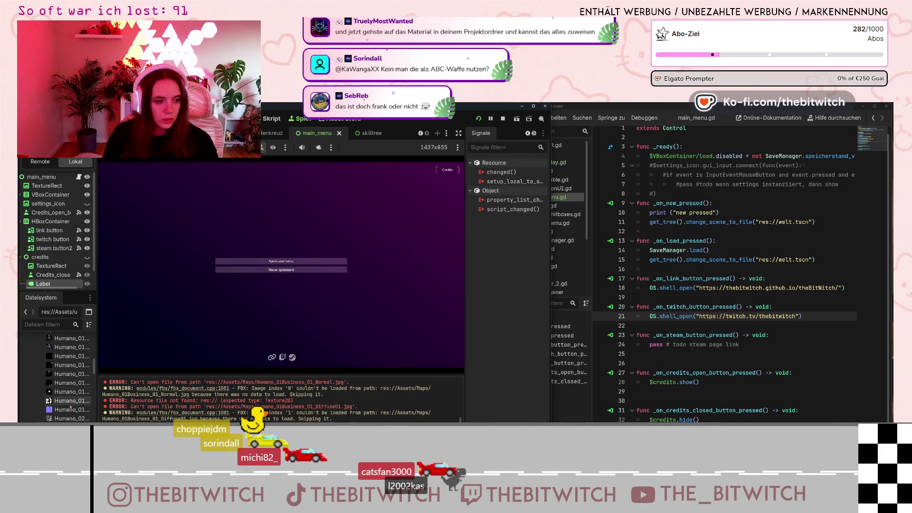
scroll(77, 406, down, 3)
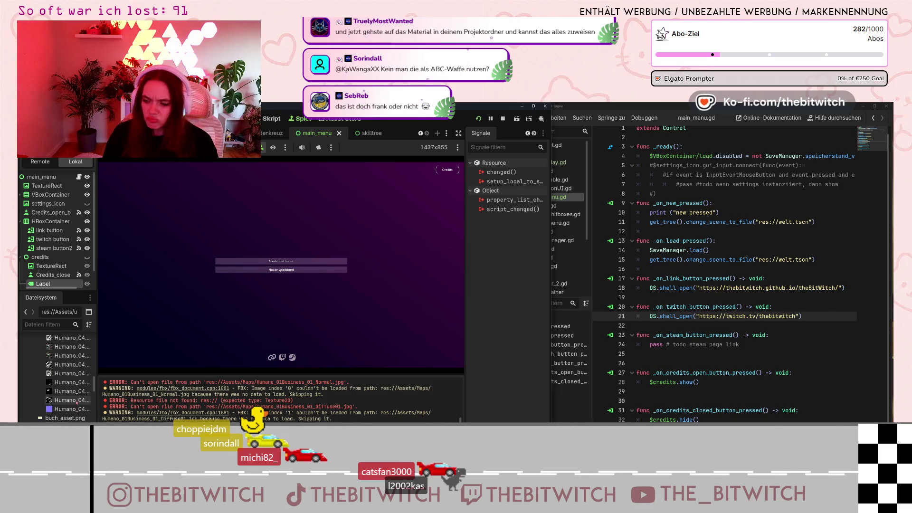
scroll(74, 397, up, 5)
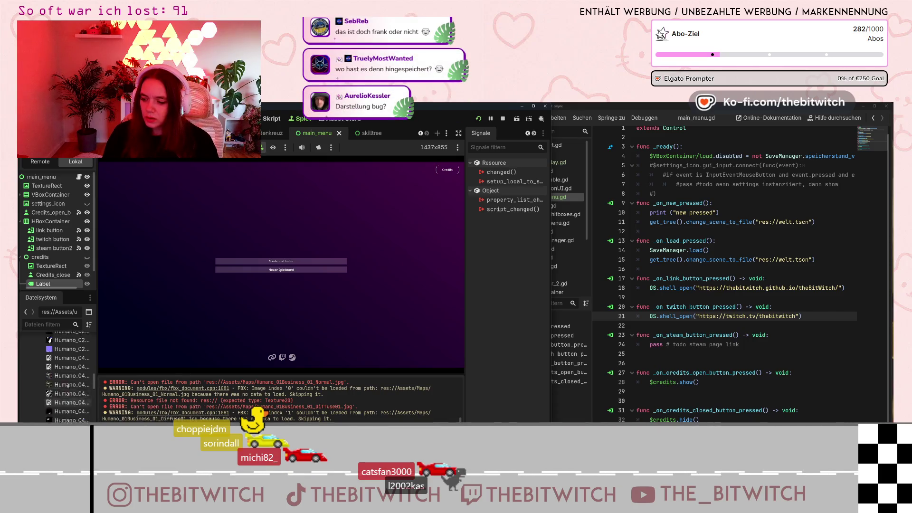
scroll(67, 384, up, 3)
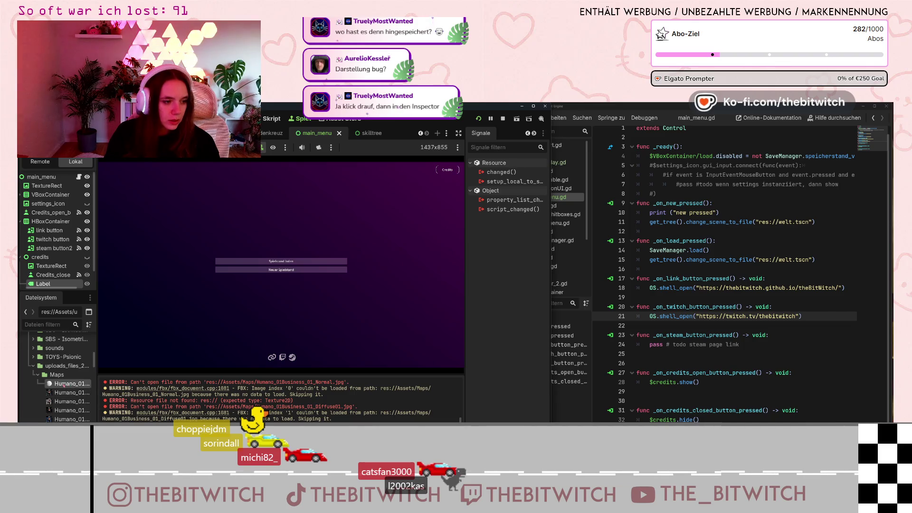
right_click(64, 386)
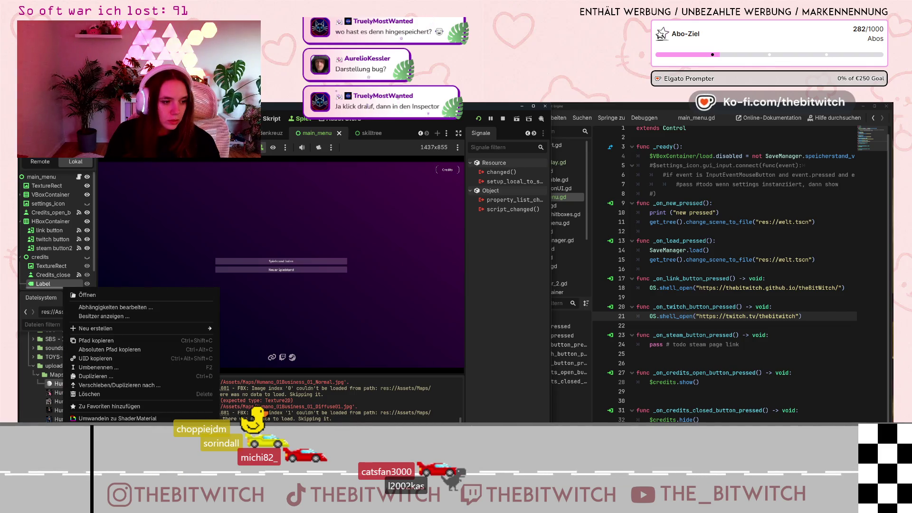
click(87, 295)
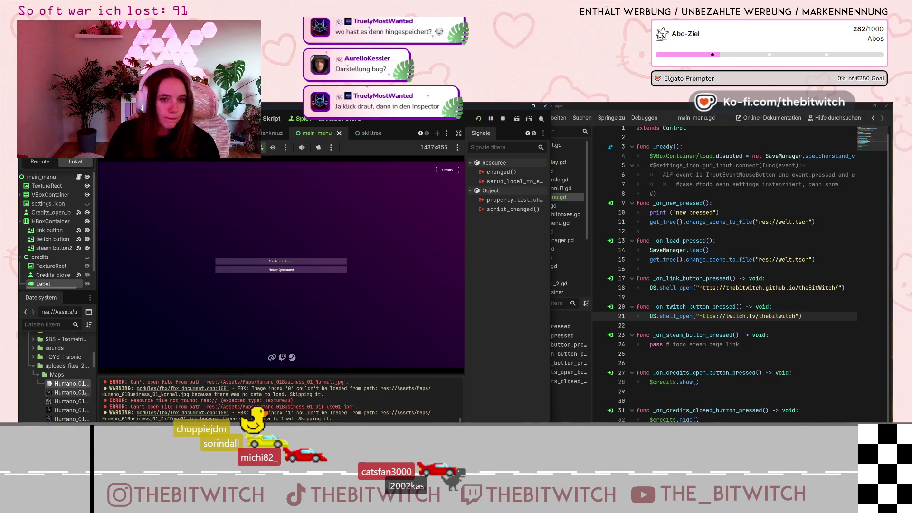
mouse_move(86, 395)
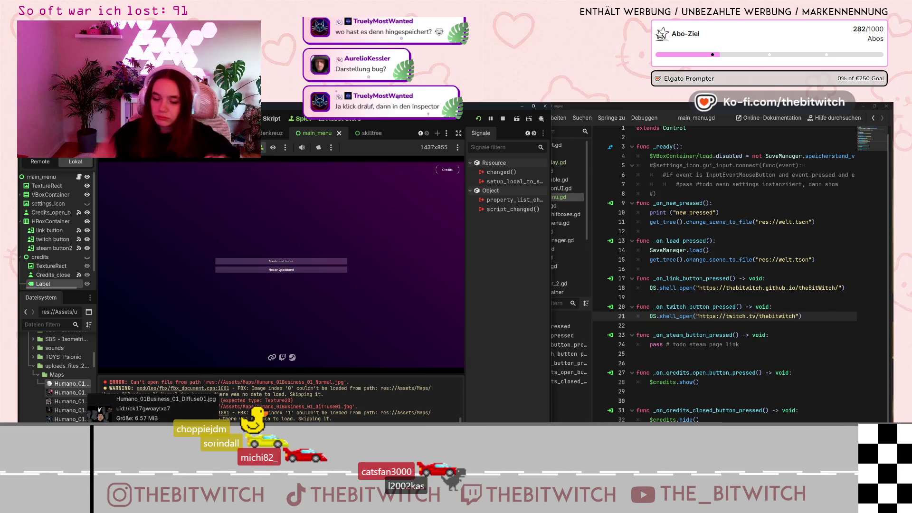
click(527, 133)
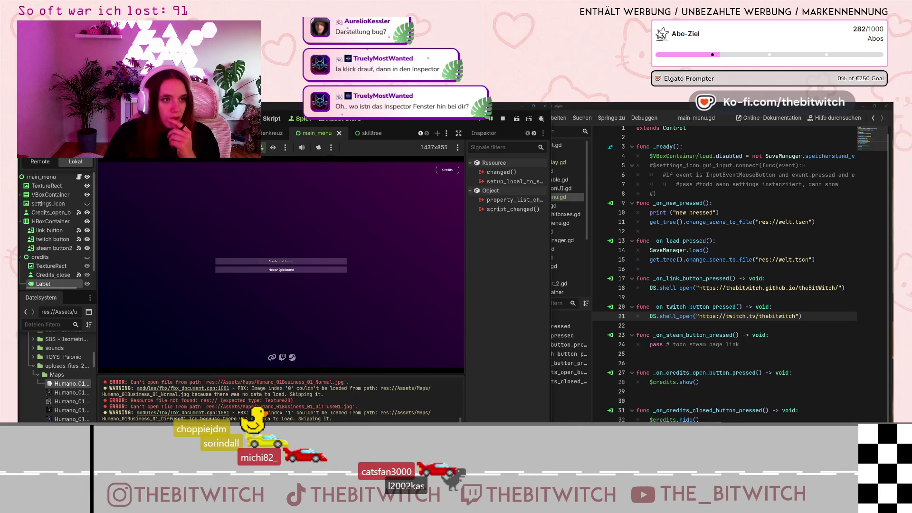
- Switch to the 3D view and show the Humano_01Business_01 material's properties in the Inspector
key(ctrl+F2)
key(ctrl+F1)
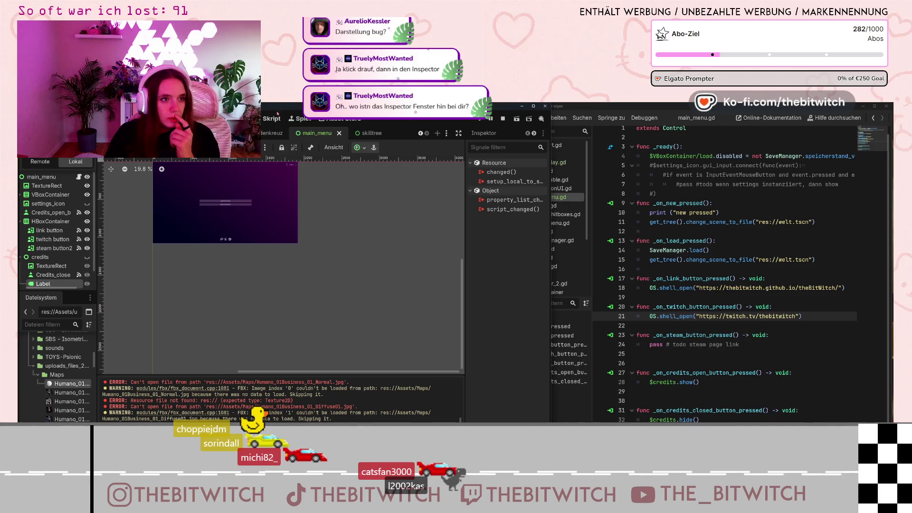
key(ctrl+F2)
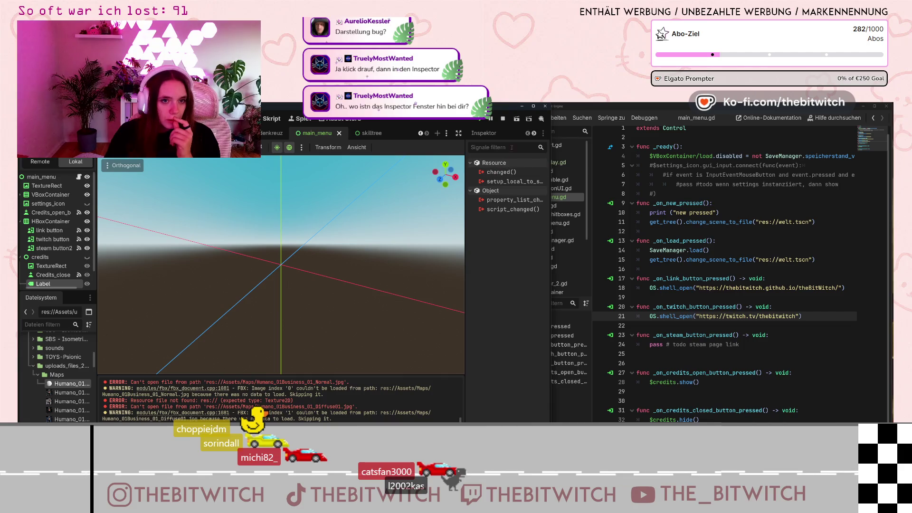
click(483, 133)
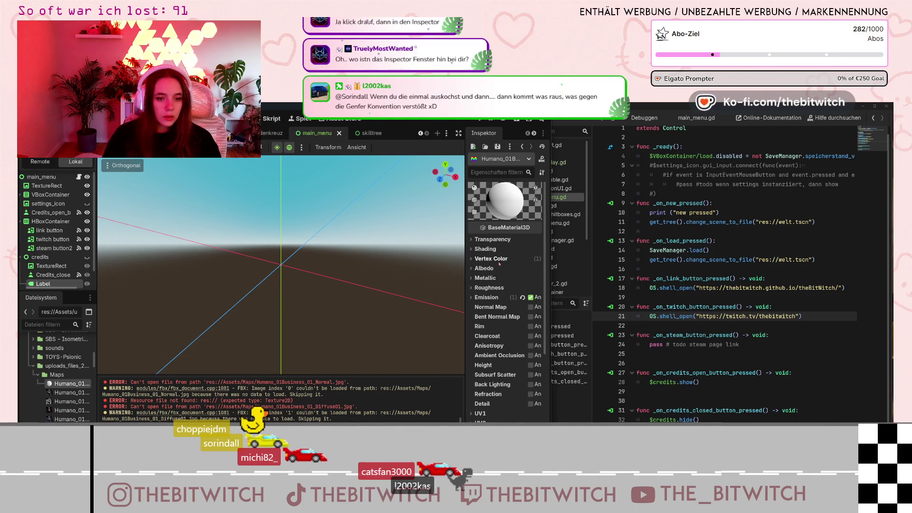
- Expand the Humano material's Albedo section, showing its white colour and empty texture slot
scroll(499, 264, down, 5)
scroll(483, 284, down, 1)
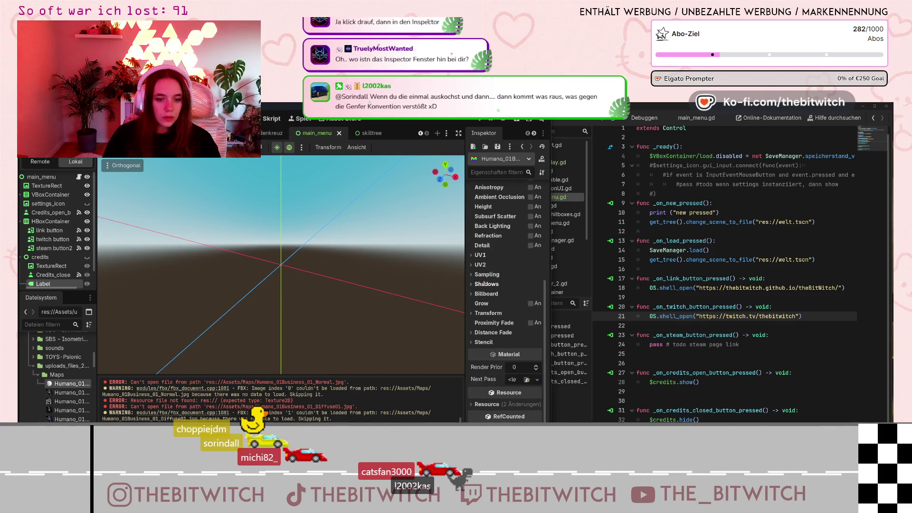
scroll(484, 284, up, 9)
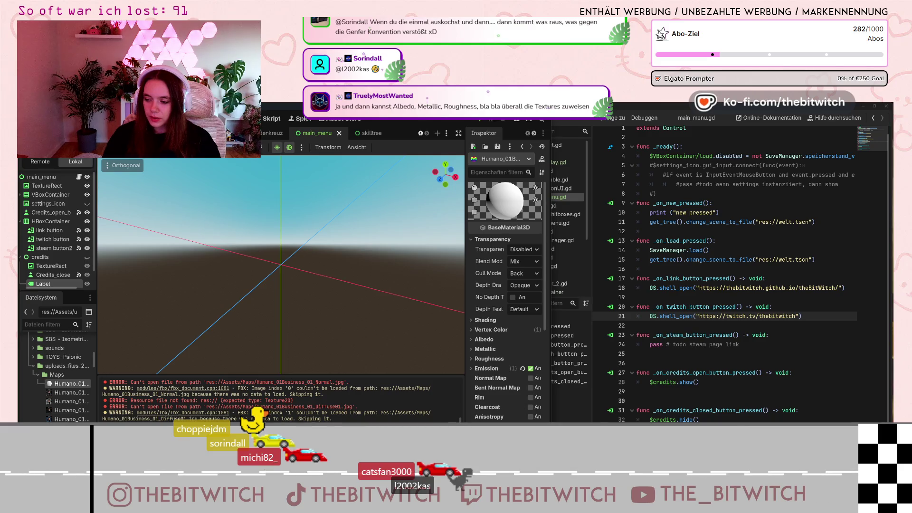
click(503, 336)
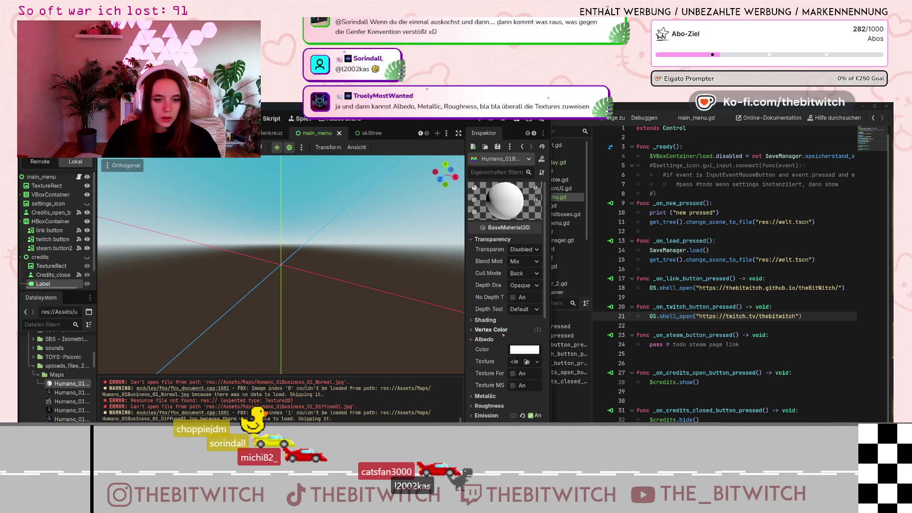
scroll(508, 323, down, 3)
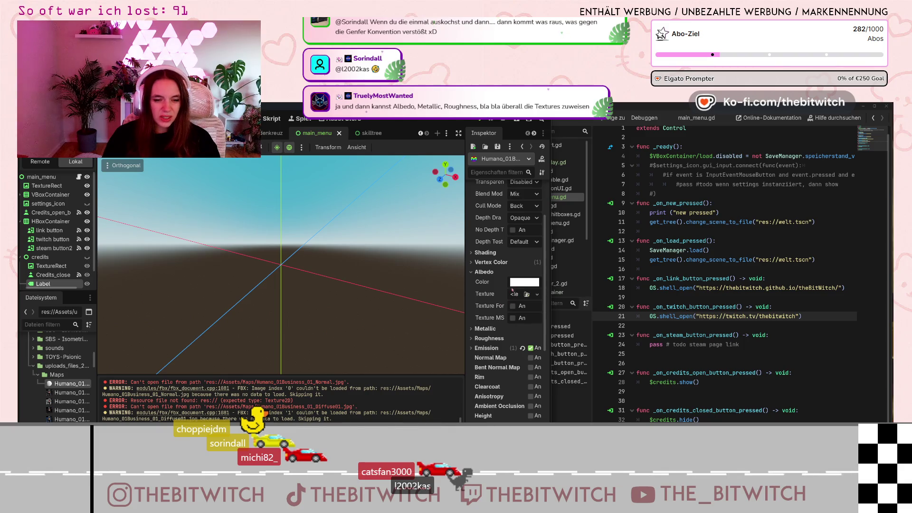
scroll(513, 291, up, 3)
scroll(520, 317, down, 2)
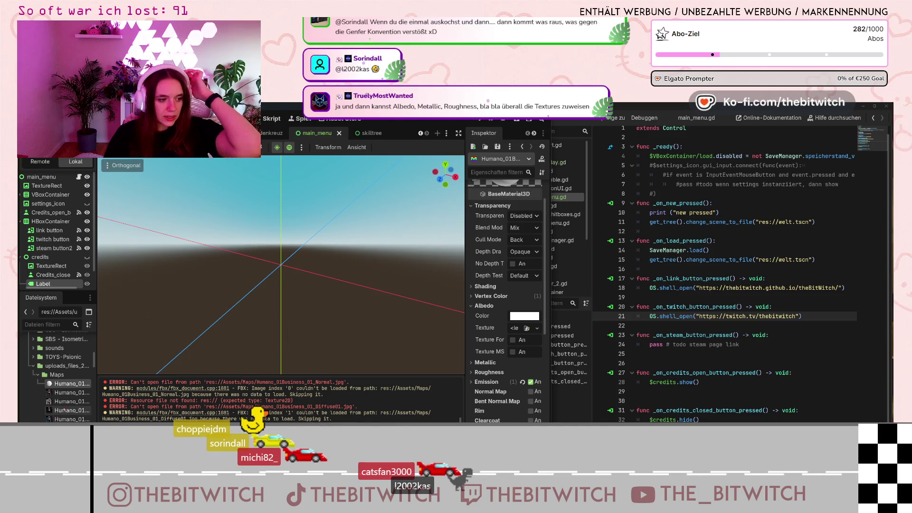
click(67, 401)
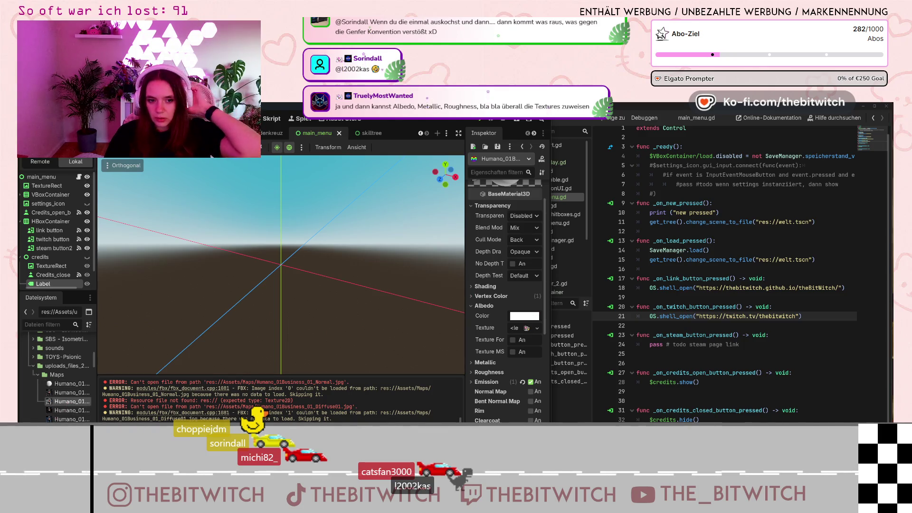
- Assign Humano_01Business_01_Diffuse02.jpg as the Humano material's Albedo texture
drag(516, 331, 515, 328)
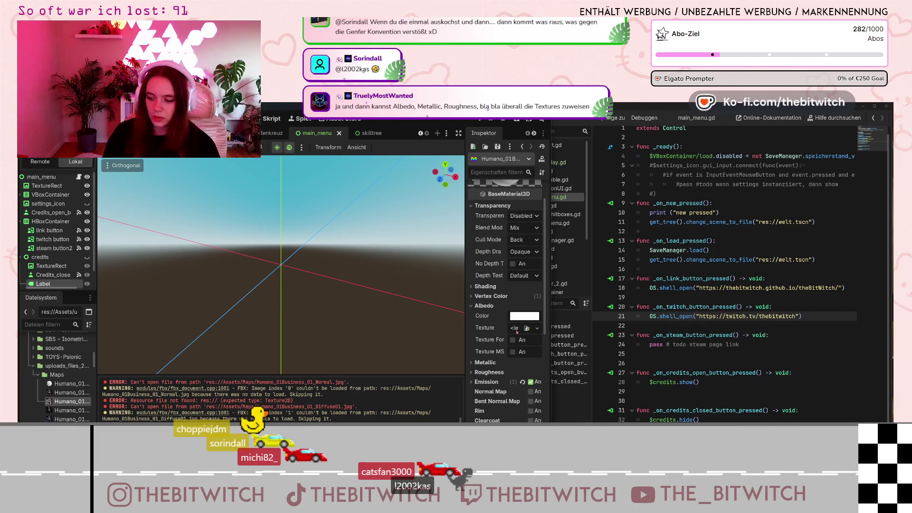
drag(62, 413, 64, 407)
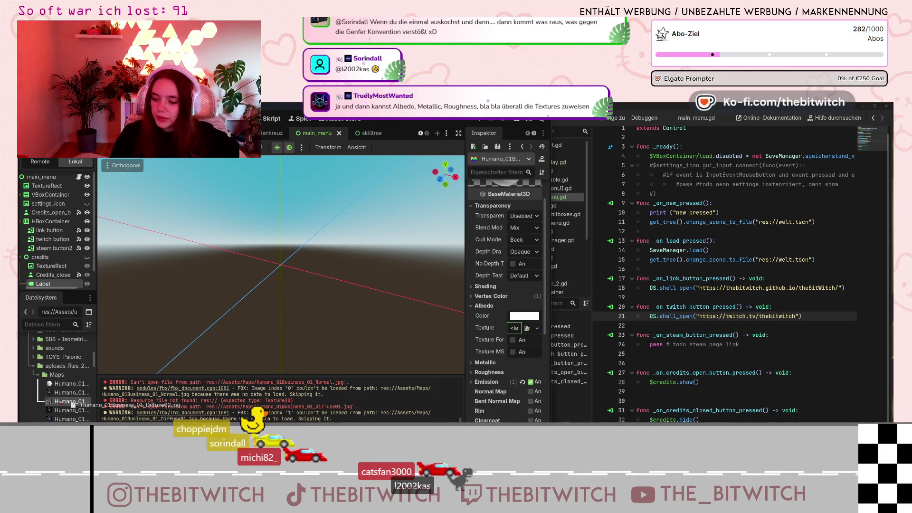
drag(62, 403, 61, 402)
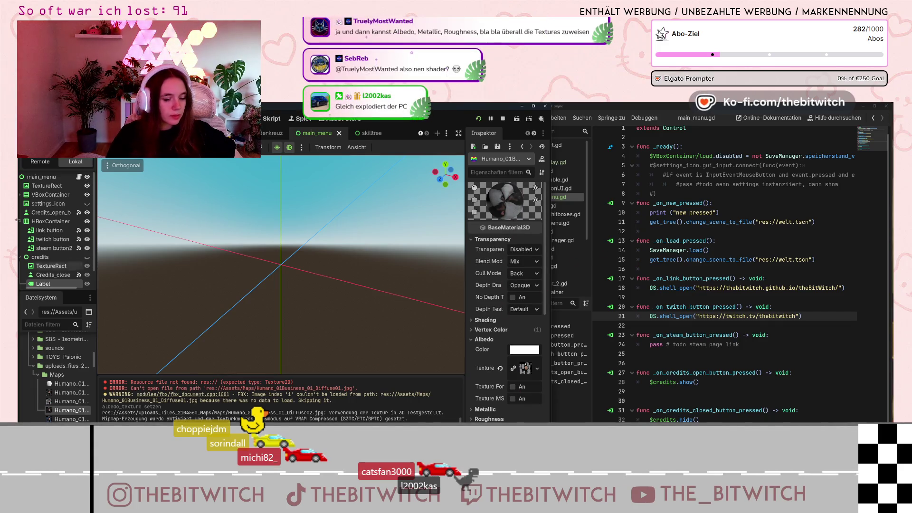
- Reopen the businessman model's import settings from the FileSystem dock
scroll(45, 269, up, 1)
scroll(72, 380, down, 10)
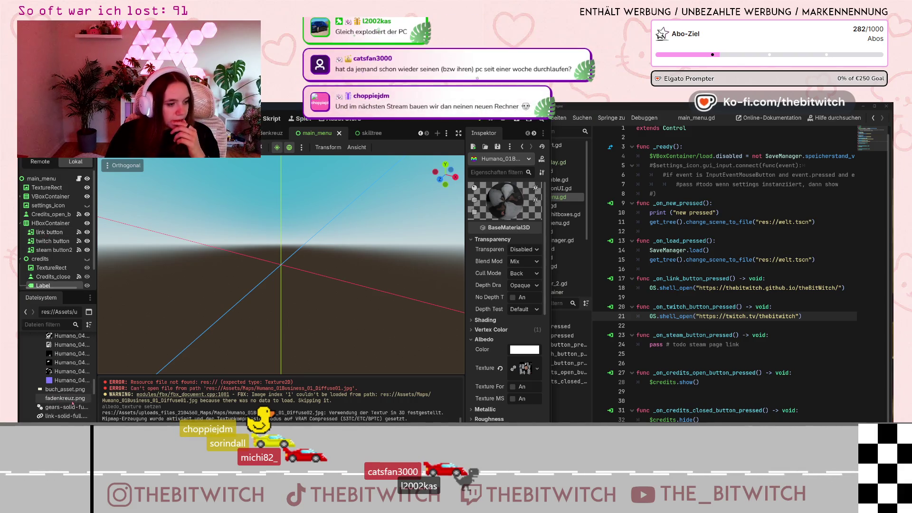
scroll(71, 402, up, 5)
scroll(70, 408, down, 5)
scroll(69, 408, down, 2)
double_click(70, 410)
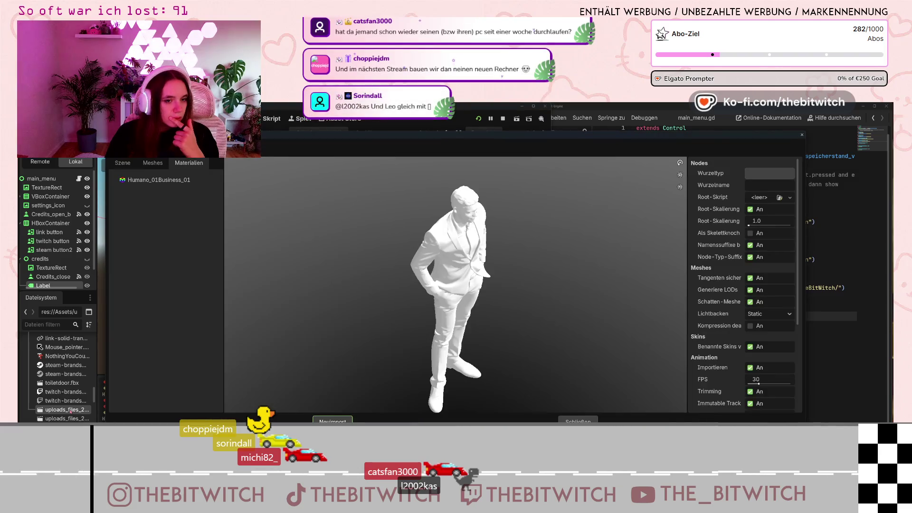
click(801, 136)
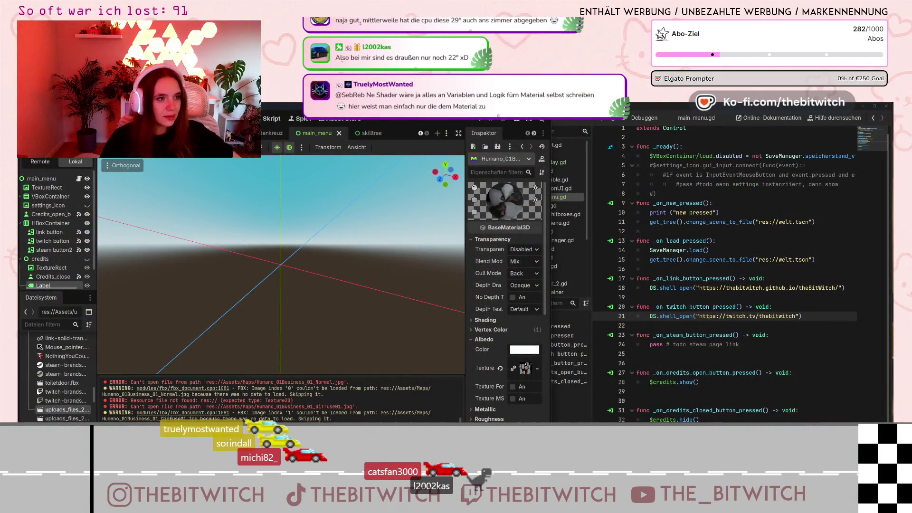
- Scroll back through the open scene tabs and switch to the office scene with the businessman
click(420, 133)
click(420, 134)
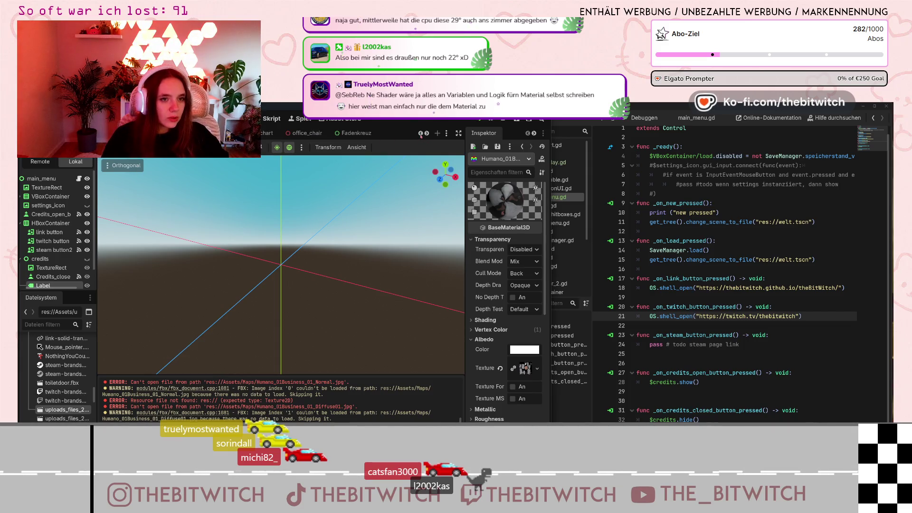
click(420, 134)
click(420, 134)
click(421, 133)
click(421, 134)
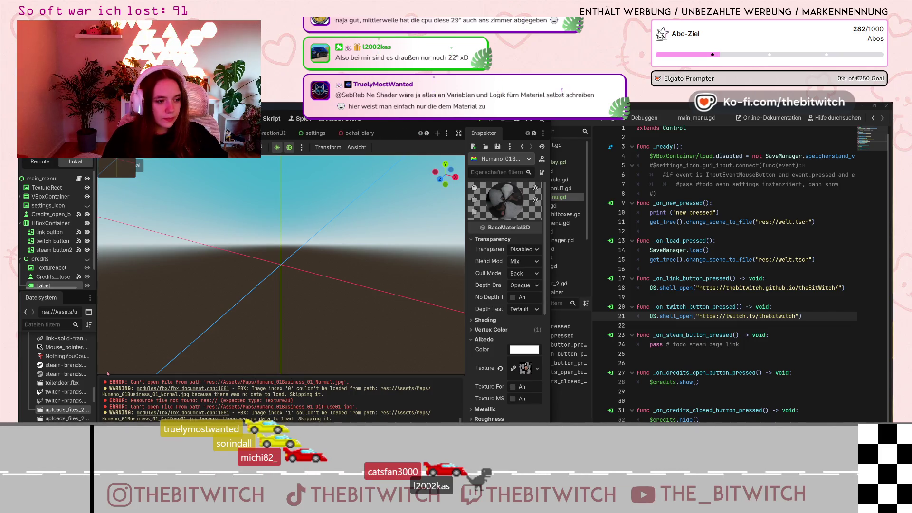
key(ctrl+Tab)
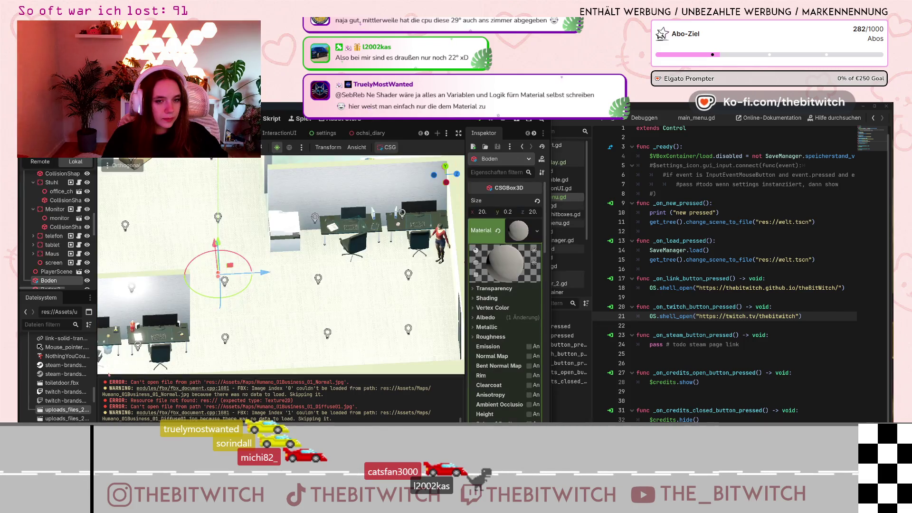